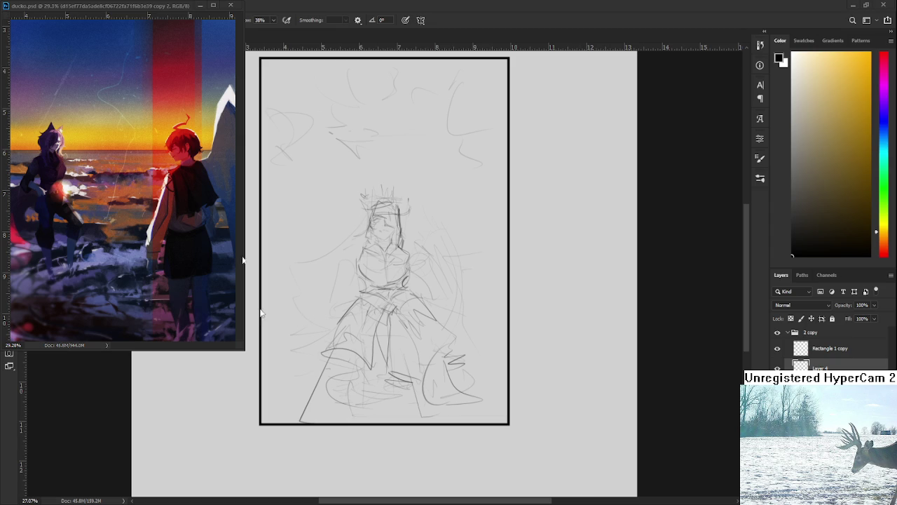
Darken the figure's shoulder line and draw the left arm and hand strokes on Layer 4
{"action": "scroll", "coordinate": [433, 337], "scroll_direction": "up", "scroll_amount": 1}
{"action": "scroll", "coordinate": [433, 337], "scroll_direction": "up", "scroll_amount": 1}
{"action": "scroll", "coordinate": [432, 337], "scroll_direction": "left", "scroll_amount": 2}
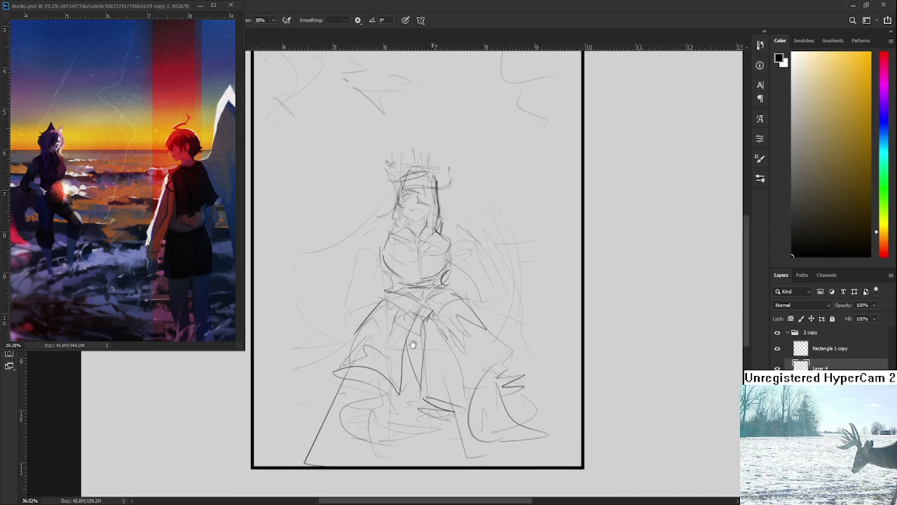
{"action": "scroll", "coordinate": [375, 263], "scroll_direction": "up", "scroll_amount": 2}
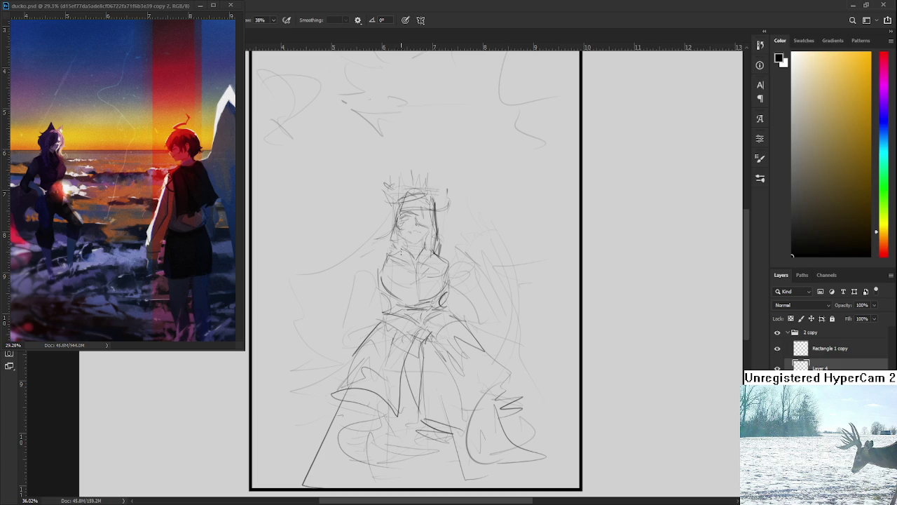
{"action": "mouse_move", "coordinate": [384, 246]}
{"action": "left_mouse_down"}
{"action": "mouse_move", "coordinate": [358, 260]}
{"action": "mouse_move", "coordinate": [374, 265]}
{"action": "left_mouse_up"}
{"action": "scroll", "coordinate": [382, 272], "scroll_direction": "down", "scroll_amount": 1}
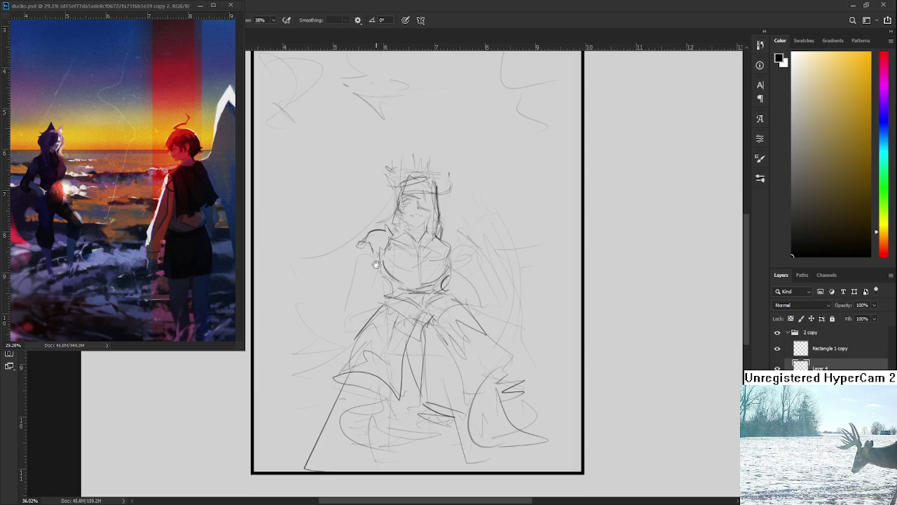
{"action": "mouse_move", "coordinate": [363, 257]}
{"action": "left_mouse_down"}
{"action": "mouse_move", "coordinate": [354, 287]}
{"action": "mouse_move", "coordinate": [373, 285]}
{"action": "mouse_move", "coordinate": [368, 297]}
{"action": "mouse_move", "coordinate": [352, 297]}
{"action": "mouse_move", "coordinate": [356, 290]}
{"action": "left_mouse_up"}
{"action": "mouse_move", "coordinate": [350, 296]}
{"action": "left_mouse_down"}
{"action": "mouse_move", "coordinate": [349, 319]}
{"action": "mouse_move", "coordinate": [357, 321]}
{"action": "mouse_move", "coordinate": [410, 278]}
{"action": "mouse_move", "coordinate": [406, 292]}
{"action": "mouse_move", "coordinate": [358, 314]}
{"action": "left_mouse_up"}
Redraw the strokes near the waist and hand, then select the Rectangle 1 copy layer
{"action": "key", "text": "ctrl+z"}
{"action": "key", "text": "ctrl+z"}
{"action": "key", "text": "ctrl+z"}
{"action": "left_click_drag", "start_coordinate": [404, 294], "coordinate": [366, 310]}
{"action": "mouse_move", "coordinate": [406, 275]}
{"action": "left_mouse_down"}
{"action": "mouse_move", "coordinate": [410, 292]}
{"action": "mouse_move", "coordinate": [418, 271]}
{"action": "mouse_move", "coordinate": [426, 291]}
{"action": "left_mouse_up"}
{"action": "key", "text": "ctrl+z"}
{"action": "left_click_drag", "start_coordinate": [421, 280], "coordinate": [387, 344]}
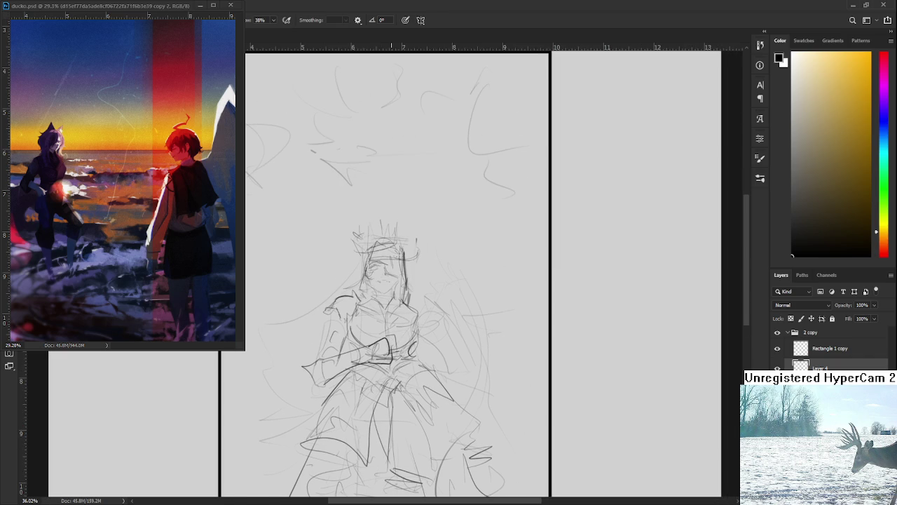
{"action": "left_click", "coordinate": [371, 350], "text": "ctrl"}
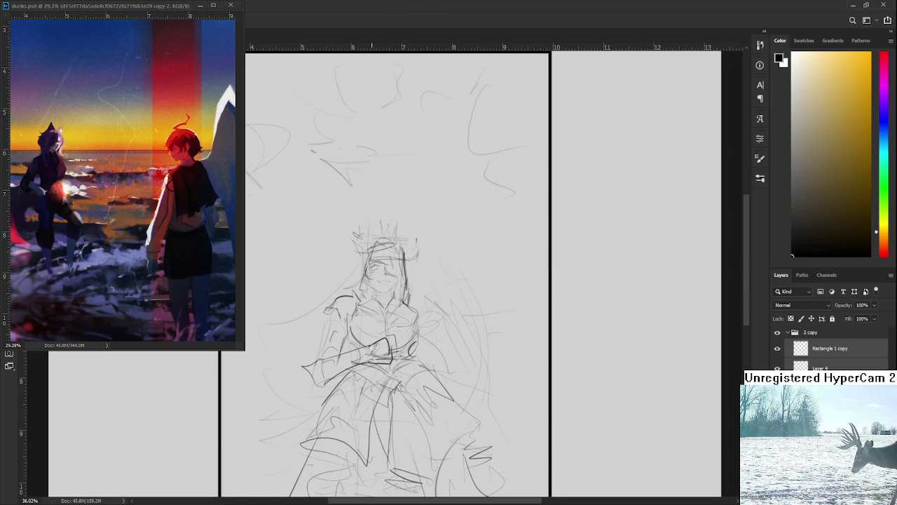
Lasso the area around the figure's hand and reshape it with Free Transform
{"action": "left_click_drag", "start_coordinate": [371, 344], "coordinate": [404, 336]}
{"action": "key", "text": "ctrl+t"}
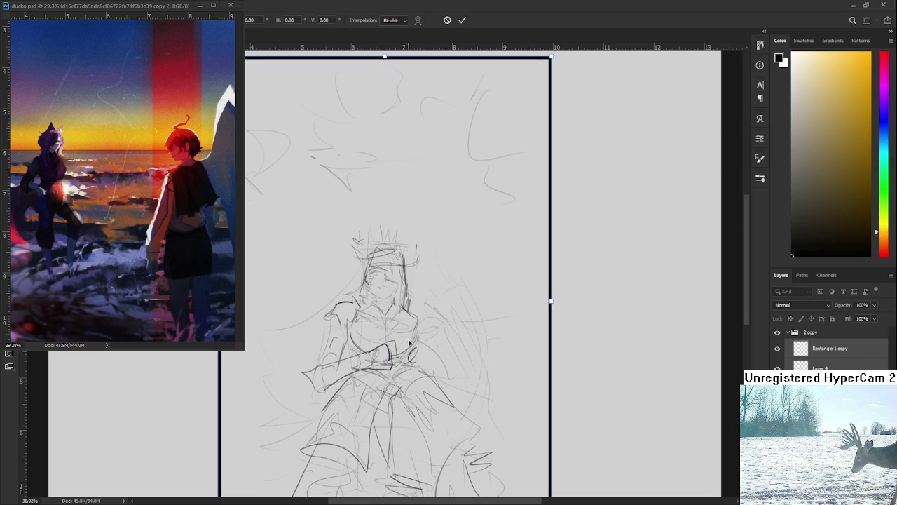
{"action": "key", "text": "Return"}
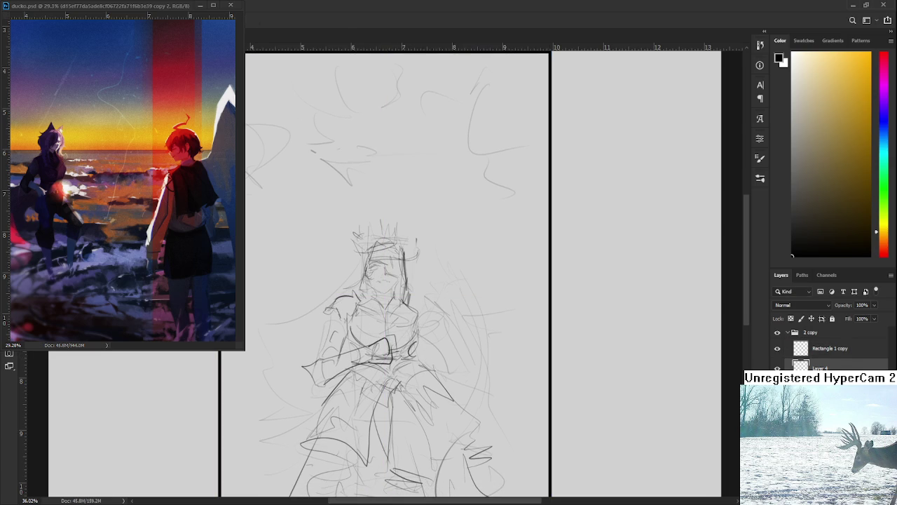
Outline a small boxy shape at the figure's hand with the Brush on Layer 4
{"action": "key", "text": "e"}
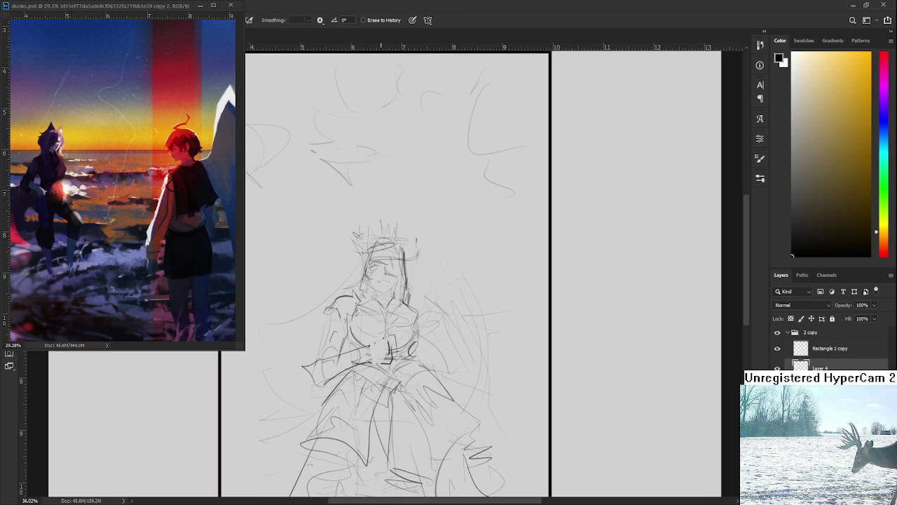
{"action": "key", "text": "b"}
{"action": "mouse_move", "coordinate": [372, 340]}
{"action": "left_mouse_down"}
{"action": "mouse_move", "coordinate": [393, 343]}
{"action": "mouse_move", "coordinate": [394, 359]}
{"action": "left_mouse_up"}
{"action": "left_click_drag", "start_coordinate": [372, 345], "coordinate": [375, 357]}
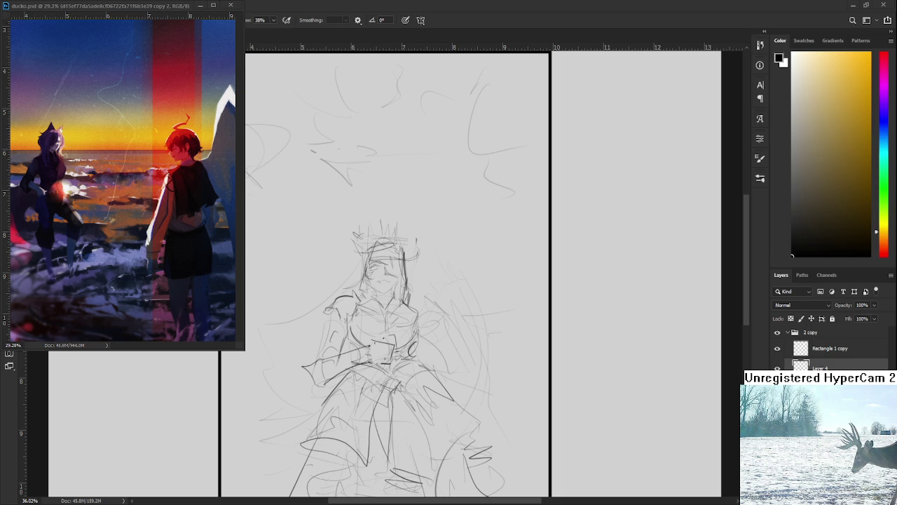
{"action": "key", "text": "ctrl+v"}
Shrink the pasted cat-eared girl illustration from its corner and centre it in the frame
{"action": "scroll", "coordinate": [456, 351], "scroll_direction": "down", "scroll_amount": 2}
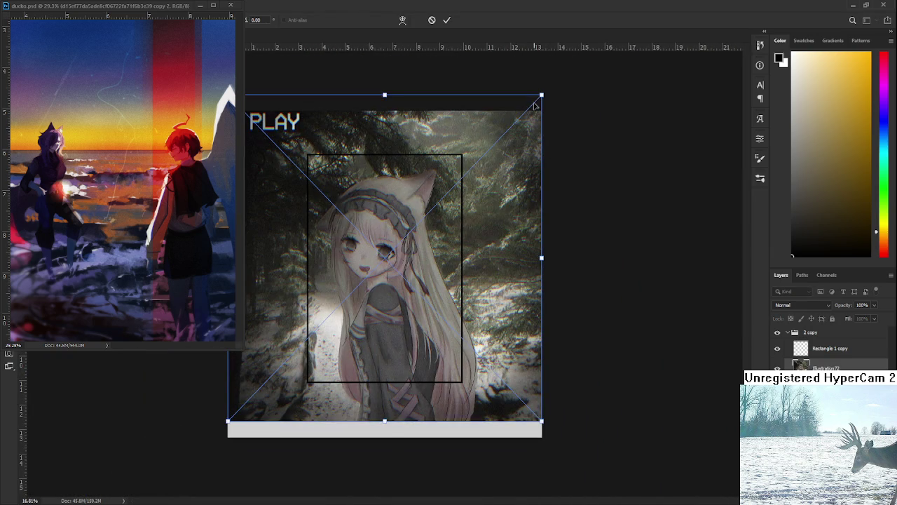
{"action": "left_click_drag", "start_coordinate": [541, 95], "coordinate": [350, 295]}
{"action": "left_click_drag", "start_coordinate": [309, 355], "coordinate": [404, 265]}
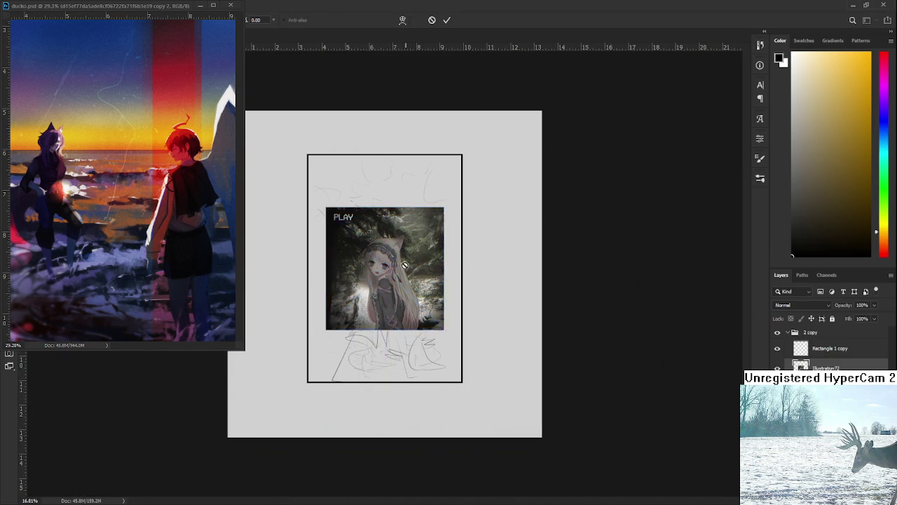
{"action": "key", "text": "Return"}
{"action": "scroll", "coordinate": [404, 265], "scroll_direction": "up", "scroll_amount": 3}
{"action": "scroll", "coordinate": [405, 265], "scroll_direction": "up", "scroll_amount": 2}
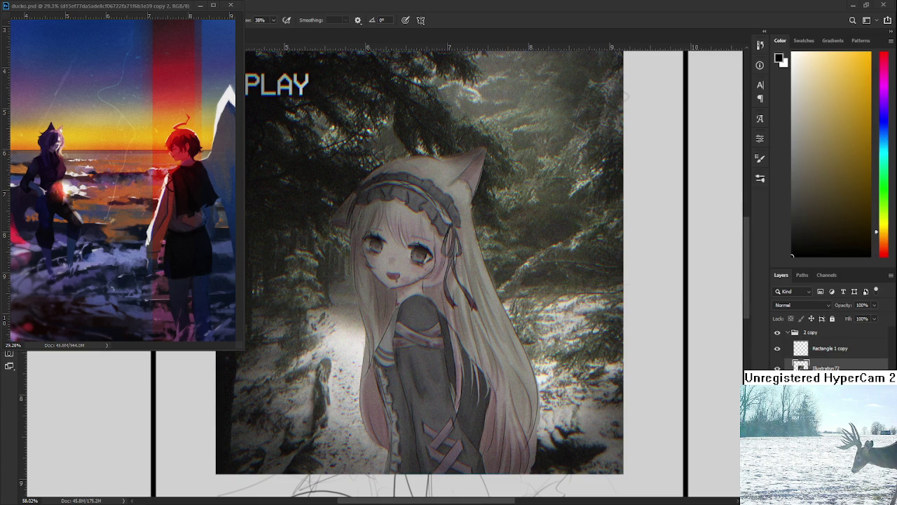
{"action": "scroll", "coordinate": [420, 280], "scroll_direction": "down", "scroll_amount": 2}
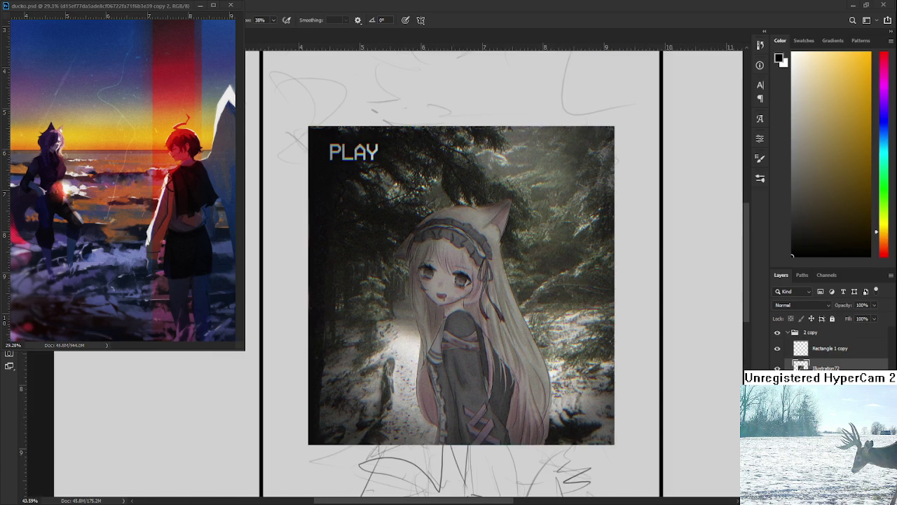
Delete the pasted illustration to reveal the pencil sketch underneath
{"action": "key", "text": "Delete"}
{"action": "scroll", "coordinate": [483, 310], "scroll_direction": "up", "scroll_amount": 1}
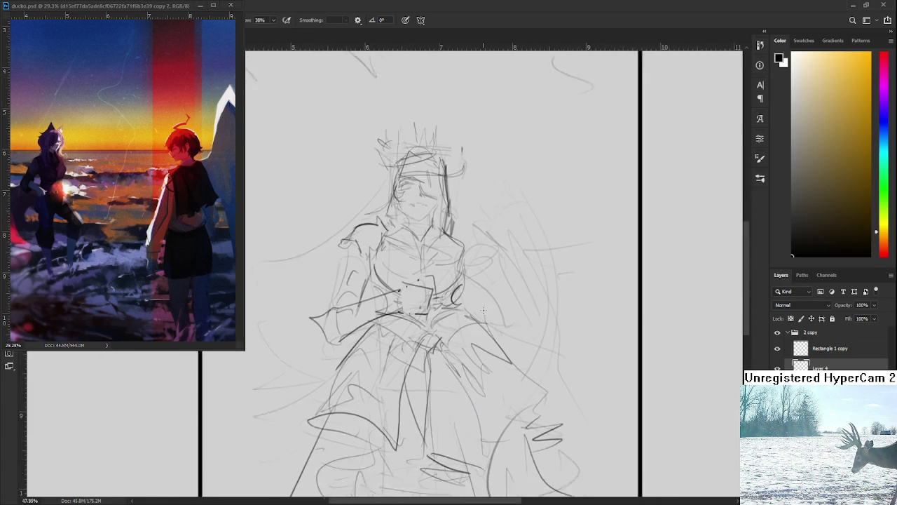
{"action": "scroll", "coordinate": [483, 310], "scroll_direction": "down", "scroll_amount": 2}
Erase the small box scribble at the figure's waist and redraw it with the brush
{"action": "key", "text": "e"}
{"action": "mouse_move", "coordinate": [443, 295]}
{"action": "left_mouse_down"}
{"action": "mouse_move", "coordinate": [440, 316]}
{"action": "mouse_move", "coordinate": [443, 298]}
{"action": "mouse_move", "coordinate": [445, 307]}
{"action": "left_mouse_up"}
{"action": "key", "text": "b"}
{"action": "mouse_move", "coordinate": [442, 306]}
{"action": "left_mouse_down"}
{"action": "mouse_move", "coordinate": [447, 320]}
{"action": "mouse_move", "coordinate": [445, 312]}
{"action": "left_mouse_up"}
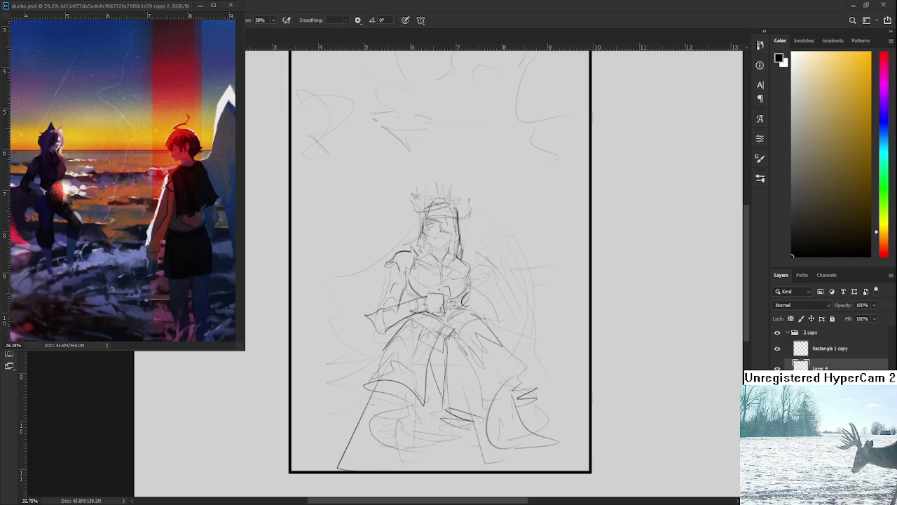
Reposition the view of the sketch
{"action": "mouse_move", "coordinate": [429, 284]}
{"action": "left_mouse_down"}
{"action": "mouse_move", "coordinate": [431, 277]}
{"action": "mouse_move", "coordinate": [449, 293]}
{"action": "left_mouse_up"}
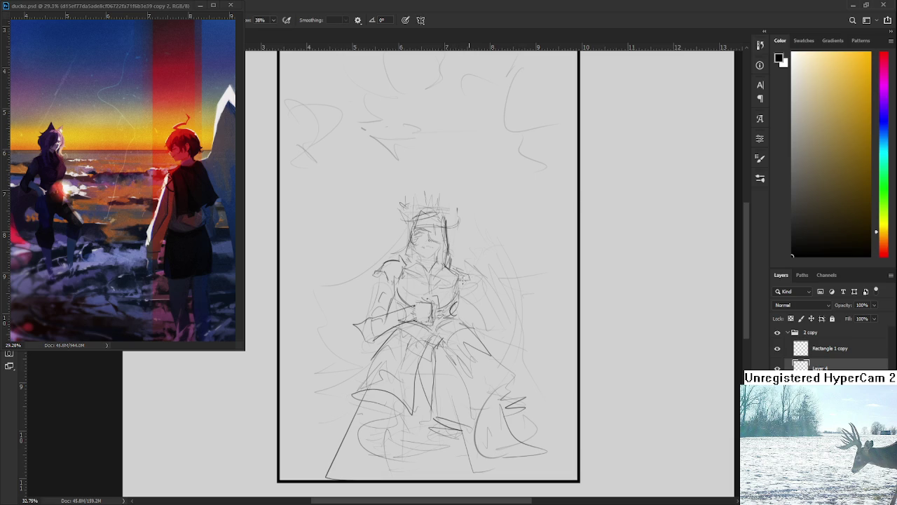
Sketch the figure's right shoulder, arm and hand, undoing a stray diagonal stroke
{"action": "mouse_move", "coordinate": [460, 274]}
{"action": "left_mouse_down"}
{"action": "mouse_move", "coordinate": [484, 267]}
{"action": "mouse_move", "coordinate": [469, 271]}
{"action": "left_mouse_up"}
{"action": "mouse_move", "coordinate": [468, 287]}
{"action": "left_mouse_down"}
{"action": "mouse_move", "coordinate": [476, 302]}
{"action": "mouse_move", "coordinate": [492, 274]}
{"action": "mouse_move", "coordinate": [475, 310]}
{"action": "mouse_move", "coordinate": [482, 297]}
{"action": "mouse_move", "coordinate": [497, 309]}
{"action": "mouse_move", "coordinate": [468, 313]}
{"action": "mouse_move", "coordinate": [492, 312]}
{"action": "mouse_move", "coordinate": [477, 331]}
{"action": "left_mouse_up"}
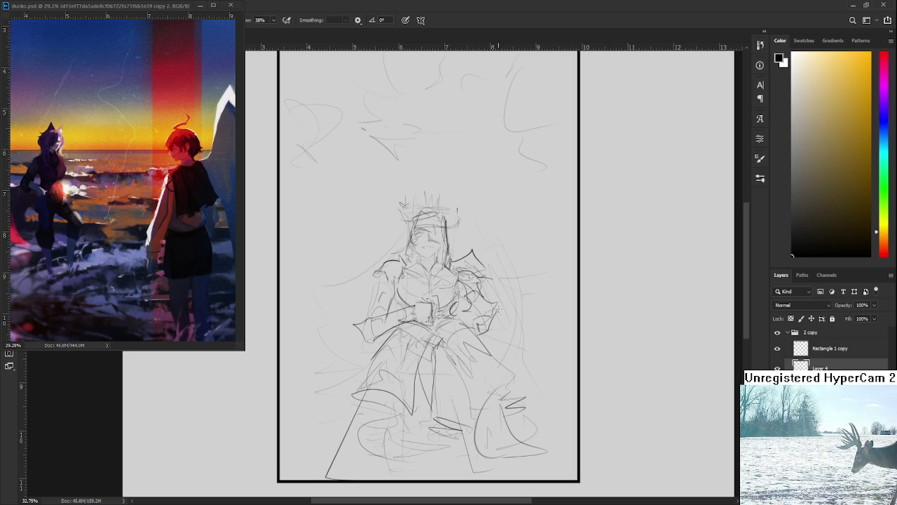
{"action": "left_click_drag", "start_coordinate": [478, 290], "coordinate": [504, 301]}
{"action": "mouse_move", "coordinate": [512, 298]}
{"action": "left_mouse_down"}
{"action": "mouse_move", "coordinate": [496, 316]}
{"action": "mouse_move", "coordinate": [481, 317]}
{"action": "left_mouse_up"}
{"action": "mouse_move", "coordinate": [520, 312]}
{"action": "left_mouse_down"}
{"action": "mouse_move", "coordinate": [487, 331]}
{"action": "mouse_move", "coordinate": [505, 346]}
{"action": "mouse_move", "coordinate": [509, 312]}
{"action": "mouse_move", "coordinate": [506, 362]}
{"action": "mouse_move", "coordinate": [533, 374]}
{"action": "mouse_move", "coordinate": [520, 392]}
{"action": "mouse_move", "coordinate": [530, 384]}
{"action": "left_mouse_up"}
{"action": "key", "text": "ctrl+z"}
Draw a vertical line down the torso and a short stroke on the crown
{"action": "left_click_drag", "start_coordinate": [554, 320], "coordinate": [533, 315]}
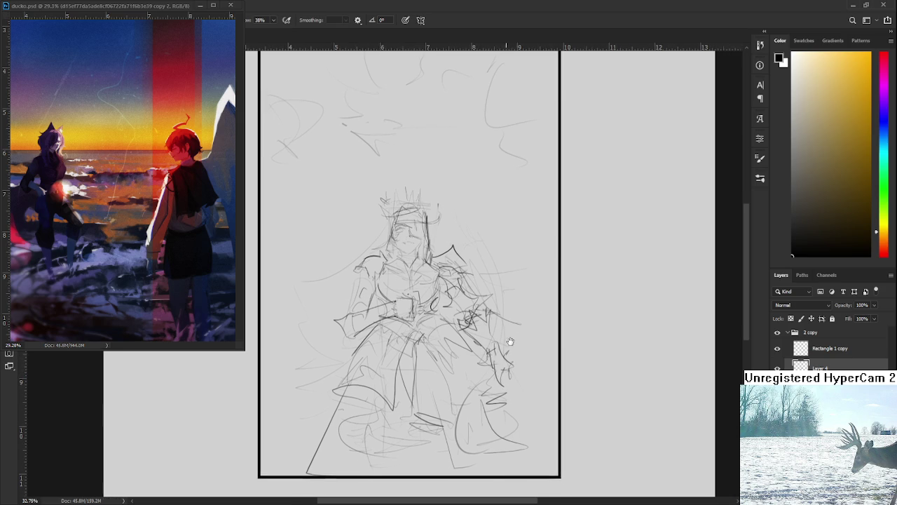
{"action": "key", "text": "e"}
{"action": "key", "text": "b"}
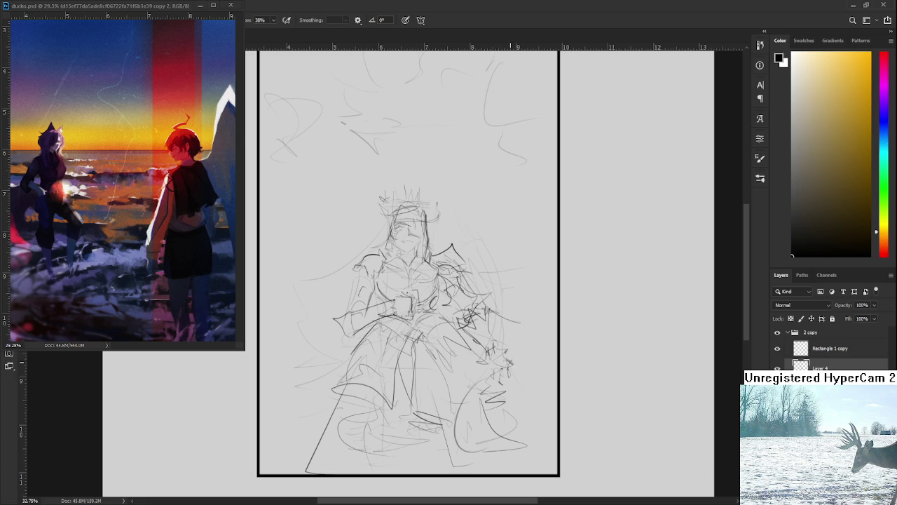
{"action": "left_click_drag", "start_coordinate": [499, 354], "coordinate": [504, 374]}
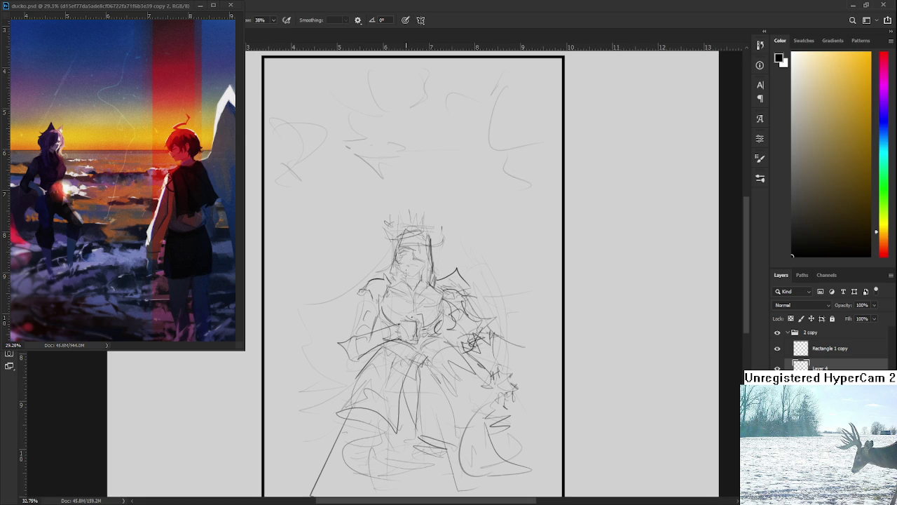
{"action": "left_click_drag", "start_coordinate": [415, 252], "coordinate": [417, 324]}
{"action": "mouse_move", "coordinate": [429, 226]}
{"action": "left_mouse_down"}
{"action": "mouse_move", "coordinate": [430, 202]}
{"action": "mouse_move", "coordinate": [518, 310]}
{"action": "mouse_move", "coordinate": [502, 317]}
{"action": "left_mouse_up"}
Sketch circular arcs beside the figure's right shoulder
{"action": "mouse_move", "coordinate": [484, 266]}
{"action": "left_mouse_down"}
{"action": "mouse_move", "coordinate": [491, 291]}
{"action": "mouse_move", "coordinate": [518, 306]}
{"action": "left_mouse_up"}
{"action": "mouse_move", "coordinate": [519, 269]}
{"action": "left_mouse_down"}
{"action": "mouse_move", "coordinate": [527, 297]}
{"action": "mouse_move", "coordinate": [506, 305]}
{"action": "left_mouse_up"}
{"action": "left_click_drag", "start_coordinate": [520, 250], "coordinate": [514, 267]}
{"action": "left_click_drag", "start_coordinate": [521, 293], "coordinate": [506, 301]}
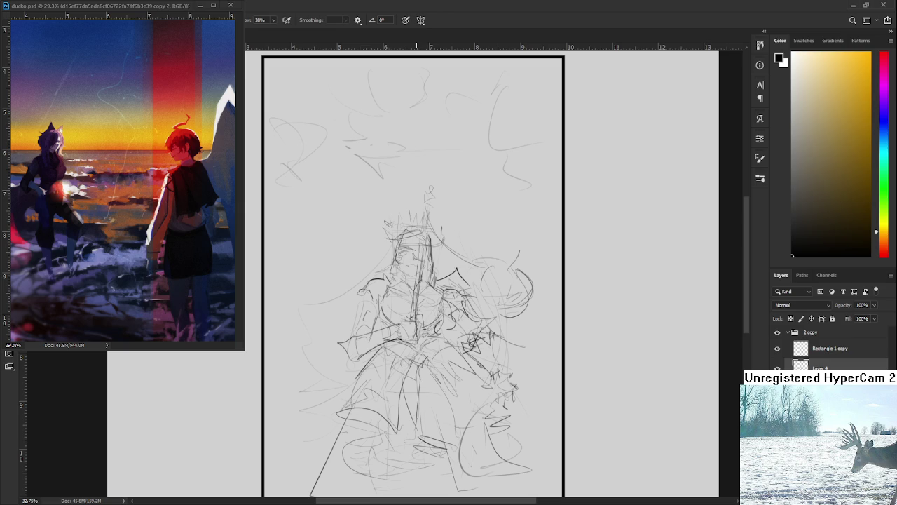
Sketch strokes on the figure's arm and stretch them taller with Free Transform
{"action": "mouse_move", "coordinate": [406, 344]}
{"action": "left_mouse_down"}
{"action": "mouse_move", "coordinate": [448, 315]}
{"action": "mouse_move", "coordinate": [382, 331]}
{"action": "left_mouse_up"}
{"action": "left_click_drag", "start_coordinate": [378, 324], "coordinate": [355, 349]}
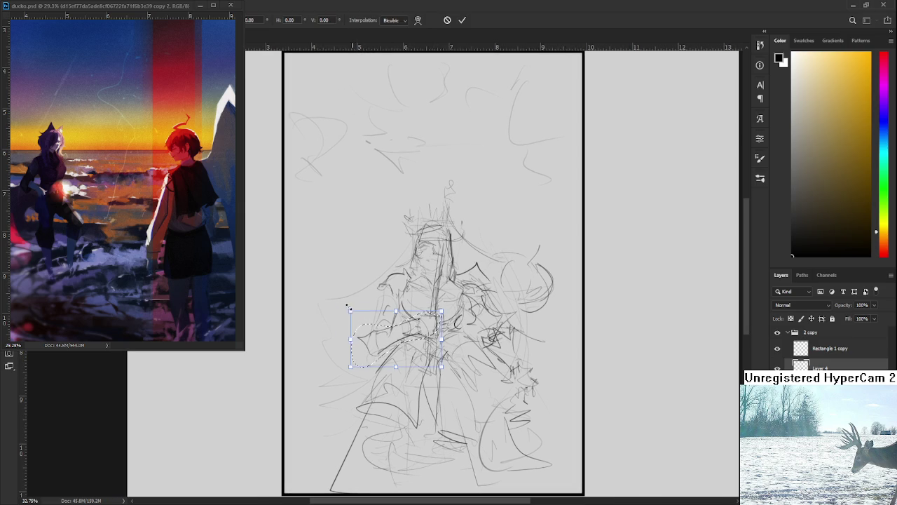
{"action": "key", "text": "ctrl+t"}
{"action": "left_click_drag", "start_coordinate": [360, 300], "coordinate": [361, 287]}
{"action": "left_click_drag", "start_coordinate": [402, 316], "coordinate": [407, 330]}
{"action": "key", "text": "Return"}
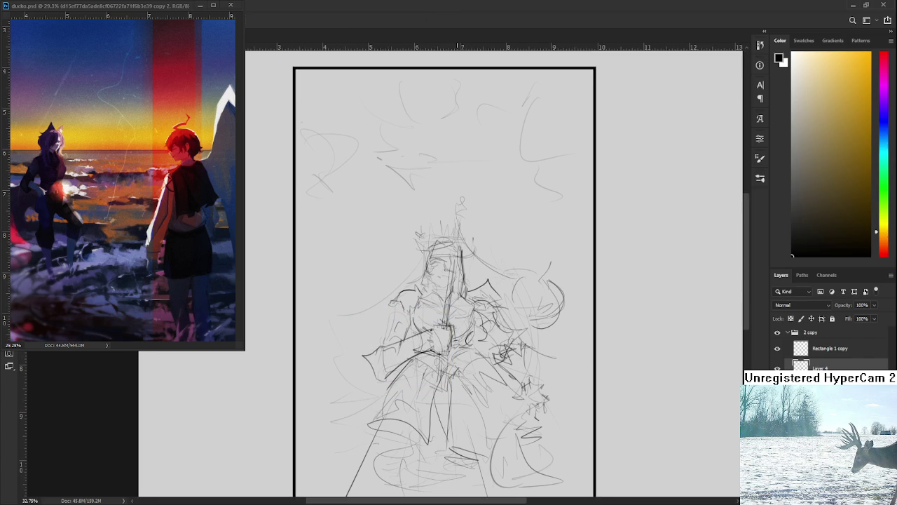
{"action": "scroll", "coordinate": [456, 294], "scroll_direction": "down", "scroll_amount": 1}
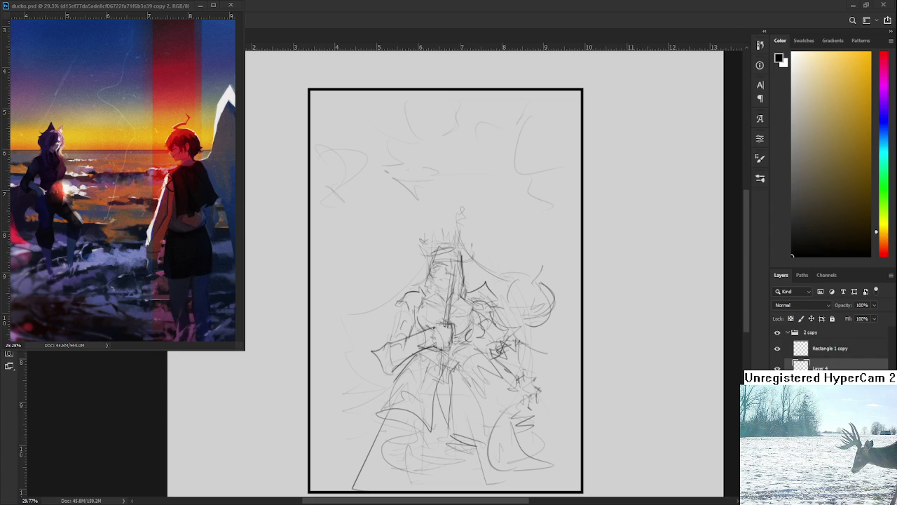
{"action": "scroll", "coordinate": [422, 370], "scroll_direction": "down", "scroll_amount": 1}
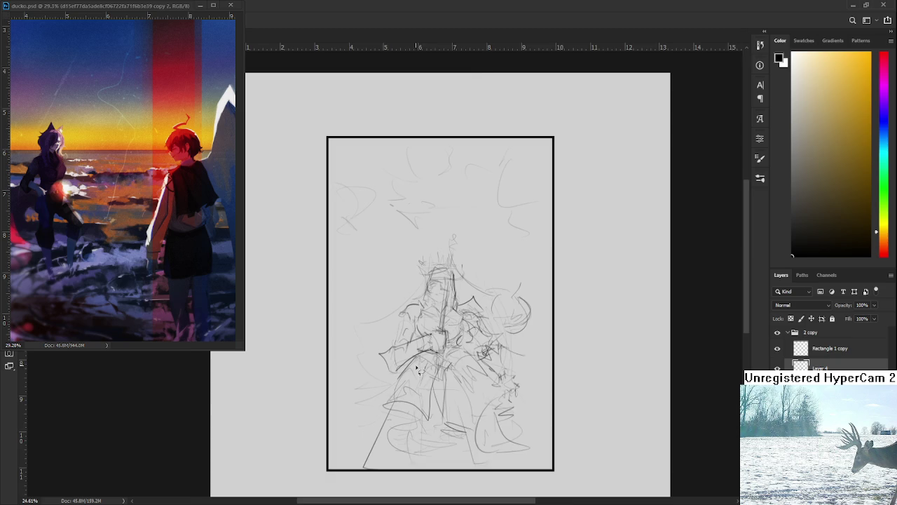
{"action": "scroll", "coordinate": [422, 370], "scroll_direction": "up", "scroll_amount": 2}
{"action": "scroll", "coordinate": [424, 364], "scroll_direction": "up", "scroll_amount": 1}
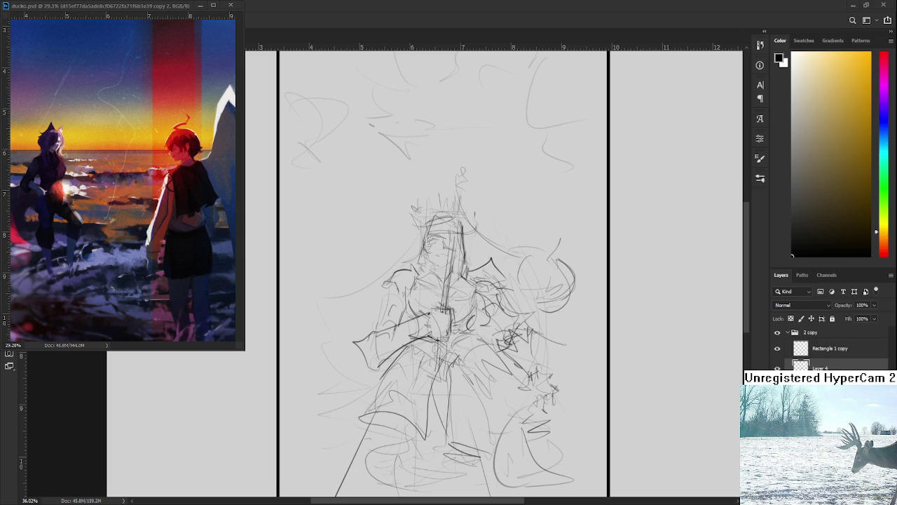
{"action": "mouse_move", "coordinate": [446, 318]}
{"action": "left_mouse_down"}
{"action": "mouse_move", "coordinate": [430, 300]}
{"action": "mouse_move", "coordinate": [454, 329]}
{"action": "left_mouse_up"}
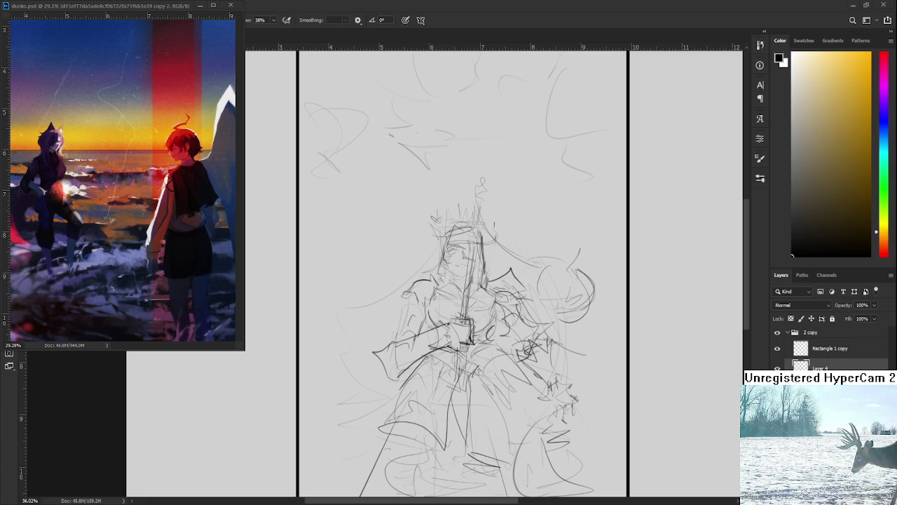
Draw a long curved hair line sweeping left of the head, retrying it twice
{"action": "scroll", "coordinate": [421, 267], "scroll_direction": "down", "scroll_amount": 2}
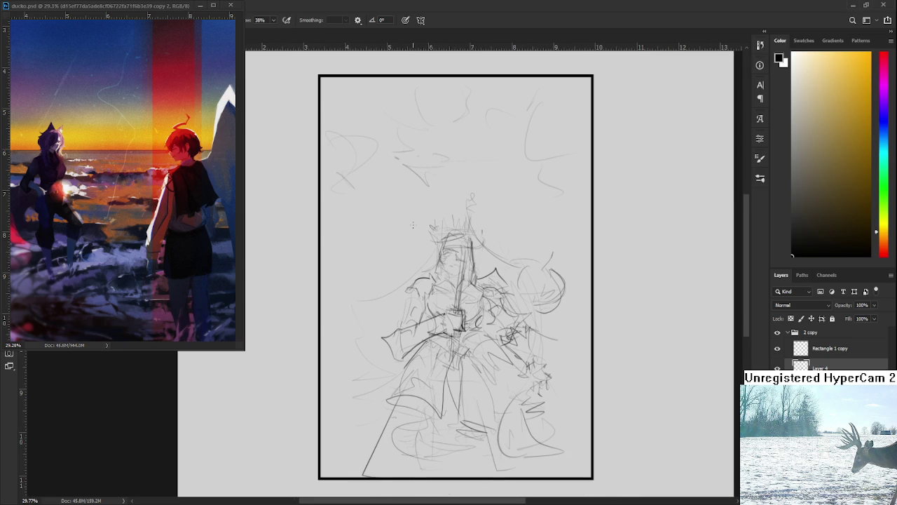
{"action": "mouse_move", "coordinate": [443, 247]}
{"action": "left_mouse_down"}
{"action": "mouse_move", "coordinate": [331, 314]}
{"action": "mouse_move", "coordinate": [371, 295]}
{"action": "left_mouse_up"}
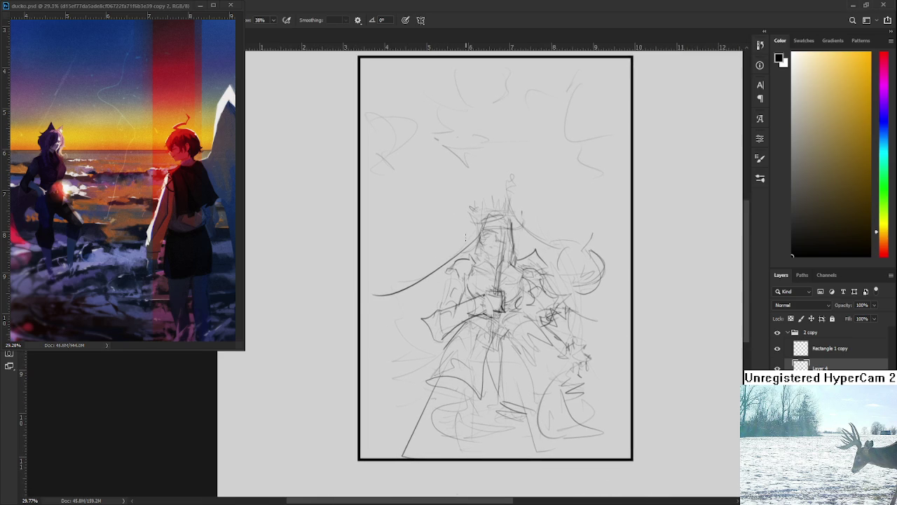
{"action": "key", "text": "ctrl+z"}
{"action": "mouse_move", "coordinate": [466, 238]}
{"action": "left_mouse_down"}
{"action": "mouse_move", "coordinate": [342, 320]}
{"action": "mouse_move", "coordinate": [409, 369]}
{"action": "left_mouse_up"}
{"action": "key", "text": "ctrl+z"}
{"action": "mouse_move", "coordinate": [365, 327]}
{"action": "left_mouse_down"}
{"action": "mouse_move", "coordinate": [409, 370]}
{"action": "mouse_move", "coordinate": [392, 382]}
{"action": "left_mouse_up"}
Add faint strokes at the lower left and left torso, discarding a trial stroke
{"action": "left_click_drag", "start_coordinate": [482, 301], "coordinate": [468, 301]}
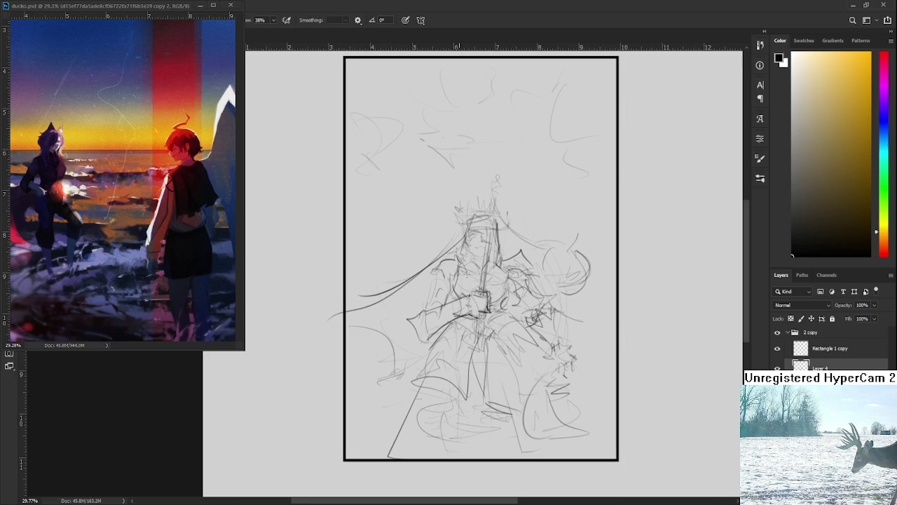
{"action": "left_click_drag", "start_coordinate": [439, 307], "coordinate": [435, 334]}
{"action": "mouse_move", "coordinate": [436, 321]}
{"action": "left_mouse_down"}
{"action": "mouse_move", "coordinate": [459, 291]}
{"action": "mouse_move", "coordinate": [383, 382]}
{"action": "left_mouse_up"}
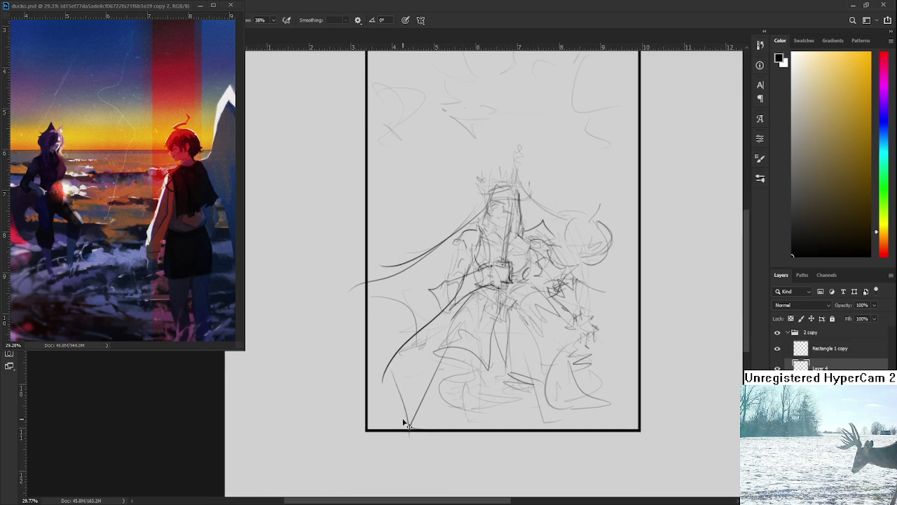
{"action": "key", "text": "ctrl+z"}
{"action": "left_click_drag", "start_coordinate": [464, 280], "coordinate": [425, 379]}
{"action": "key", "text": "ctrl+z"}
Sketch strokes along the figure's lower body and short strokes at its lower left
{"action": "left_click_drag", "start_coordinate": [443, 323], "coordinate": [424, 405]}
{"action": "mouse_move", "coordinate": [424, 405]}
{"action": "left_mouse_down"}
{"action": "mouse_move", "coordinate": [476, 339]}
{"action": "mouse_move", "coordinate": [477, 280]}
{"action": "left_mouse_up"}
{"action": "left_click_drag", "start_coordinate": [420, 363], "coordinate": [395, 412]}
{"action": "left_click_drag", "start_coordinate": [434, 383], "coordinate": [405, 429]}
{"action": "left_click_drag", "start_coordinate": [460, 360], "coordinate": [432, 397]}
{"action": "mouse_move", "coordinate": [474, 316]}
{"action": "left_mouse_down"}
{"action": "mouse_move", "coordinate": [451, 280]}
{"action": "mouse_move", "coordinate": [437, 280]}
{"action": "mouse_move", "coordinate": [458, 281]}
{"action": "mouse_move", "coordinate": [395, 399]}
{"action": "left_mouse_up"}
Draw robe lines down the lower robe to the frame's bottom edge
{"action": "key", "text": "ctrl+z"}
{"action": "mouse_move", "coordinate": [465, 283]}
{"action": "left_mouse_down"}
{"action": "mouse_move", "coordinate": [396, 378]}
{"action": "mouse_move", "coordinate": [468, 329]}
{"action": "mouse_move", "coordinate": [457, 391]}
{"action": "left_mouse_up"}
{"action": "key", "text": "ctrl+z"}
{"action": "mouse_move", "coordinate": [484, 213]}
{"action": "left_mouse_down"}
{"action": "mouse_move", "coordinate": [456, 254]}
{"action": "mouse_move", "coordinate": [466, 286]}
{"action": "left_mouse_up"}
{"action": "left_click_drag", "start_coordinate": [493, 321], "coordinate": [455, 395]}
{"action": "key", "text": "ctrl+z"}
{"action": "left_click_drag", "start_coordinate": [494, 321], "coordinate": [507, 413]}
{"action": "left_click_drag", "start_coordinate": [455, 402], "coordinate": [518, 426]}
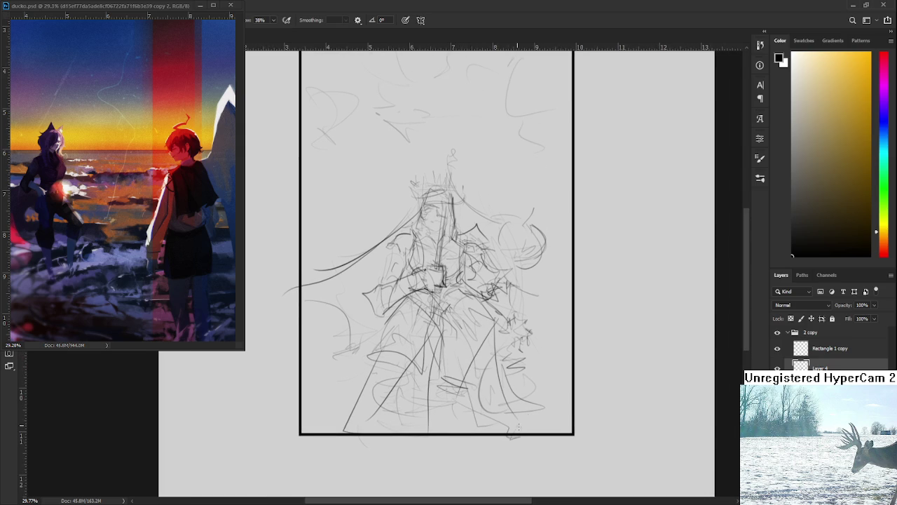
Draw a hair stroke sweeping from the head out to the right
{"action": "scroll", "coordinate": [524, 348], "scroll_direction": "up", "scroll_amount": 1}
{"action": "scroll", "coordinate": [524, 340], "scroll_direction": "up", "scroll_amount": 2}
{"action": "mouse_move", "coordinate": [462, 255]}
{"action": "left_mouse_down"}
{"action": "mouse_move", "coordinate": [514, 314]}
{"action": "mouse_move", "coordinate": [562, 338]}
{"action": "left_mouse_up"}
{"action": "key", "text": "ctrl+z"}
{"action": "key", "text": "ctrl+z"}
{"action": "key", "text": "ctrl+z"}
{"action": "mouse_move", "coordinate": [464, 258]}
{"action": "left_mouse_down"}
{"action": "mouse_move", "coordinate": [554, 301]}
{"action": "mouse_move", "coordinate": [554, 276]}
{"action": "mouse_move", "coordinate": [526, 314]}
{"action": "mouse_move", "coordinate": [541, 304]}
{"action": "mouse_move", "coordinate": [593, 370]}
{"action": "left_mouse_up"}
{"action": "scroll", "coordinate": [403, 314], "scroll_direction": "up", "scroll_amount": 1}
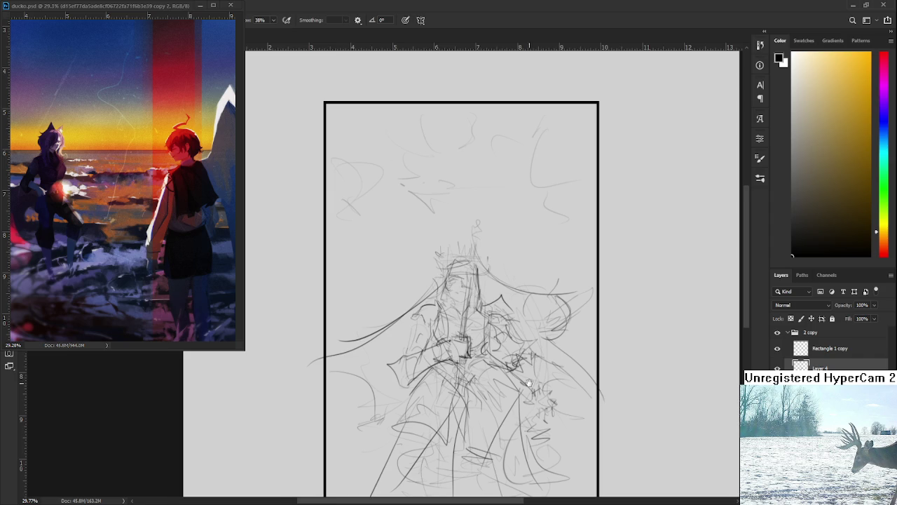
{"action": "scroll", "coordinate": [519, 382], "scroll_direction": "down", "scroll_amount": 2}
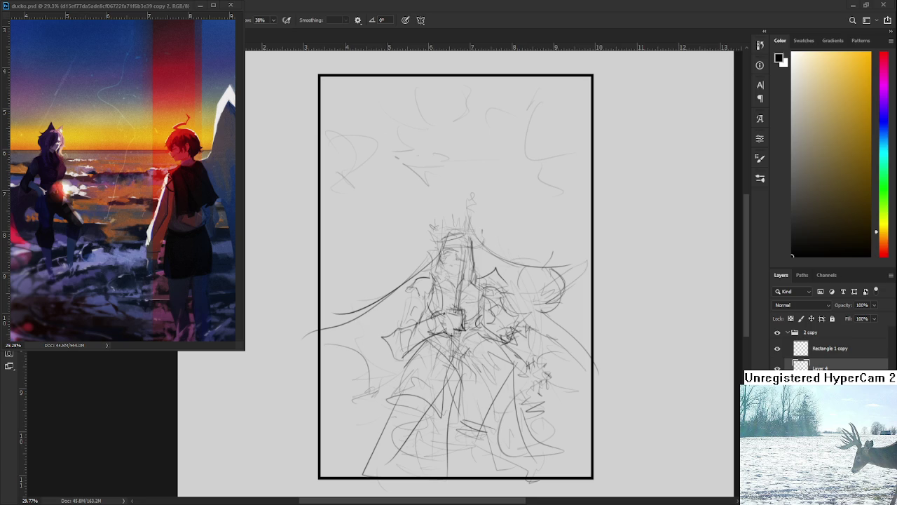
{"action": "scroll", "coordinate": [421, 292], "scroll_direction": "down", "scroll_amount": 1}
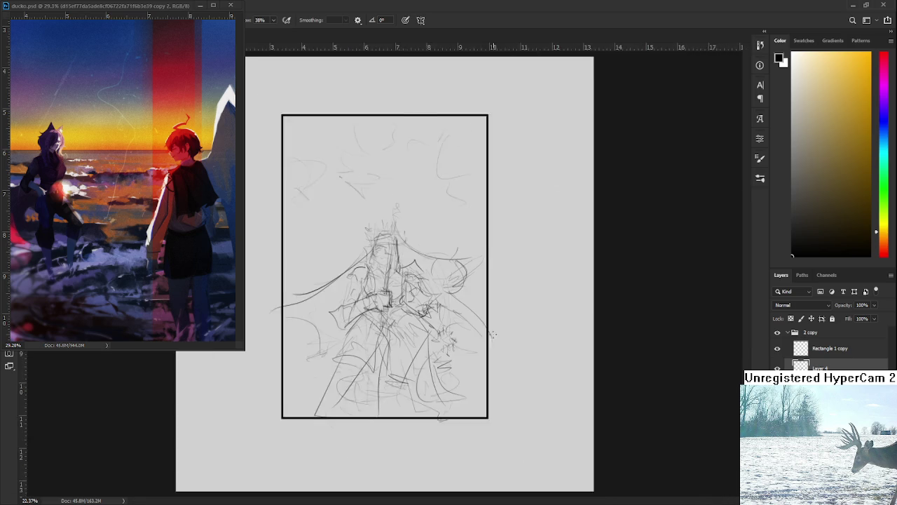
{"action": "scroll", "coordinate": [420, 292], "scroll_direction": "up", "scroll_amount": 1}
{"action": "scroll", "coordinate": [421, 292], "scroll_direction": "up", "scroll_amount": 1}
{"action": "scroll", "coordinate": [420, 292], "scroll_direction": "down", "scroll_amount": 1}
{"action": "scroll", "coordinate": [431, 350], "scroll_direction": "down", "scroll_amount": 1}
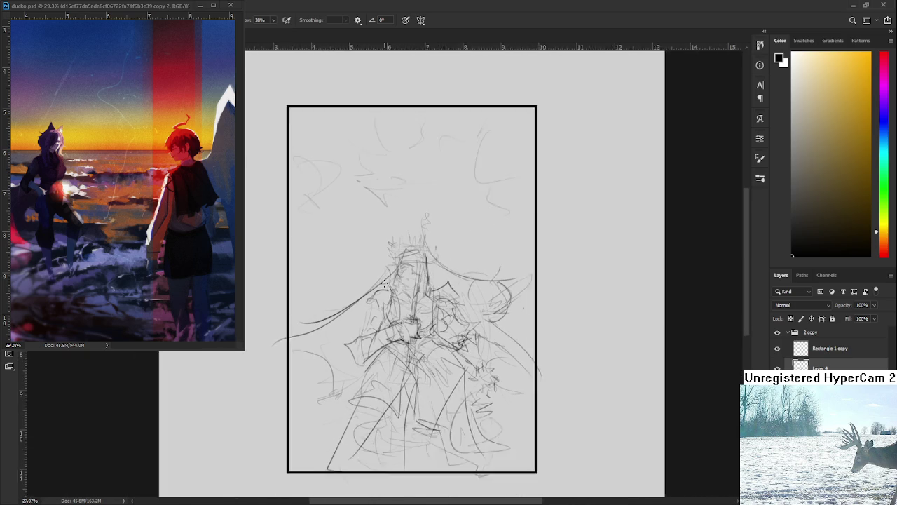
{"action": "scroll", "coordinate": [447, 471], "scroll_direction": "down", "scroll_amount": 1}
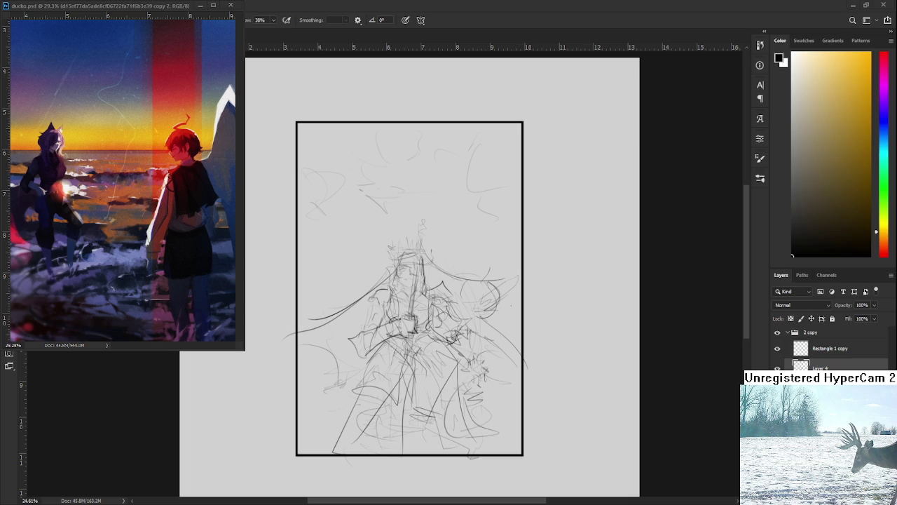
{"action": "scroll", "coordinate": [440, 323], "scroll_direction": "down", "scroll_amount": 1}
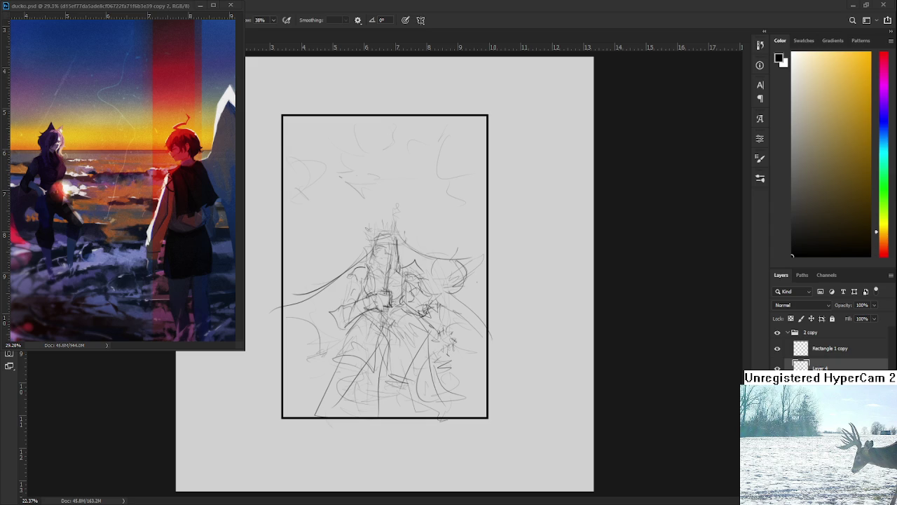
{"action": "scroll", "coordinate": [420, 280], "scroll_direction": "up", "scroll_amount": 3}
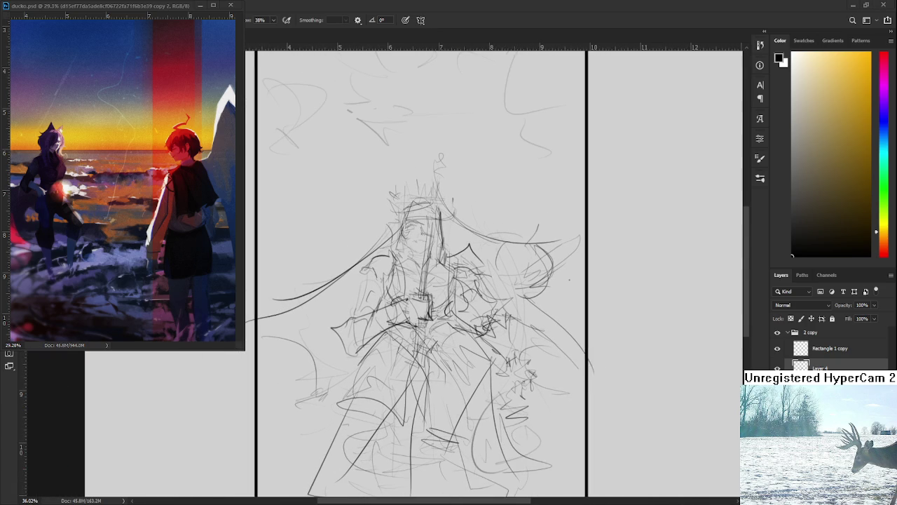
{"action": "scroll", "coordinate": [463, 336], "scroll_direction": "down", "scroll_amount": 1}
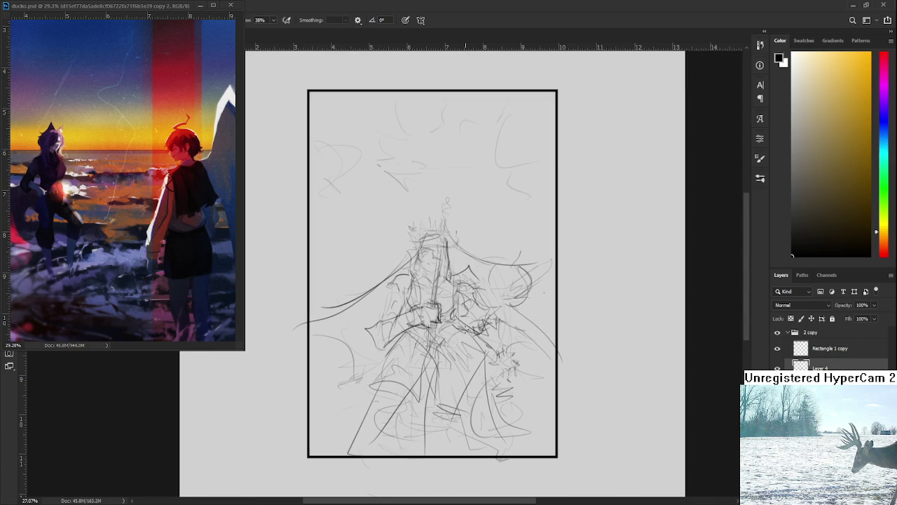
{"action": "left_click_drag", "start_coordinate": [436, 282], "coordinate": [421, 322]}
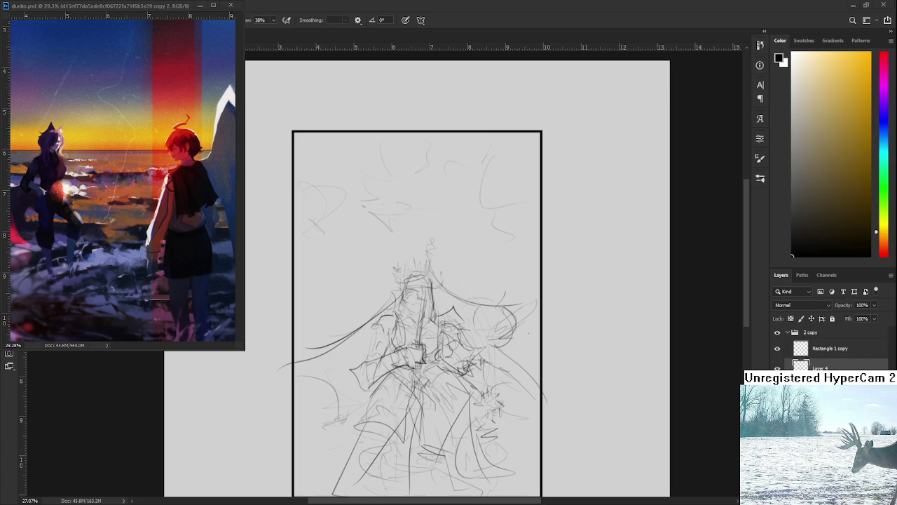
Draw hair strokes flowing down-right from the head and darken the round shape's right and top-right edges
{"action": "mouse_move", "coordinate": [437, 274]}
{"action": "left_mouse_down"}
{"action": "mouse_move", "coordinate": [489, 326]}
{"action": "mouse_move", "coordinate": [479, 319]}
{"action": "mouse_move", "coordinate": [488, 307]}
{"action": "mouse_move", "coordinate": [474, 294]}
{"action": "mouse_move", "coordinate": [502, 340]}
{"action": "left_mouse_up"}
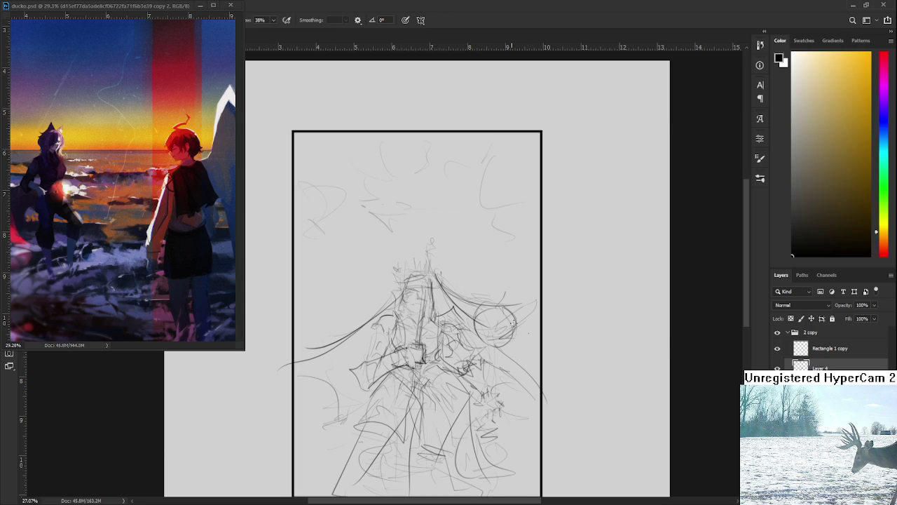
{"action": "mouse_move", "coordinate": [520, 328]}
{"action": "left_mouse_down"}
{"action": "mouse_move", "coordinate": [507, 313]}
{"action": "mouse_move", "coordinate": [510, 335]}
{"action": "left_mouse_up"}
{"action": "left_click_drag", "start_coordinate": [515, 292], "coordinate": [499, 303]}
{"action": "scroll", "coordinate": [498, 171], "scroll_direction": "down", "scroll_amount": 2}
{"action": "scroll", "coordinate": [458, 247], "scroll_direction": "up", "scroll_amount": 6}
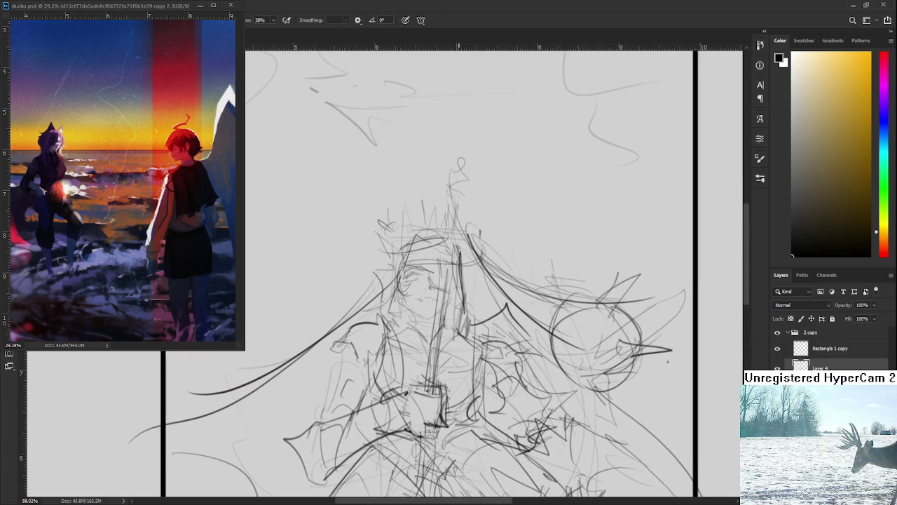
{"action": "left_click_drag", "start_coordinate": [459, 251], "coordinate": [478, 297]}
{"action": "left_click_drag", "start_coordinate": [476, 237], "coordinate": [477, 266]}
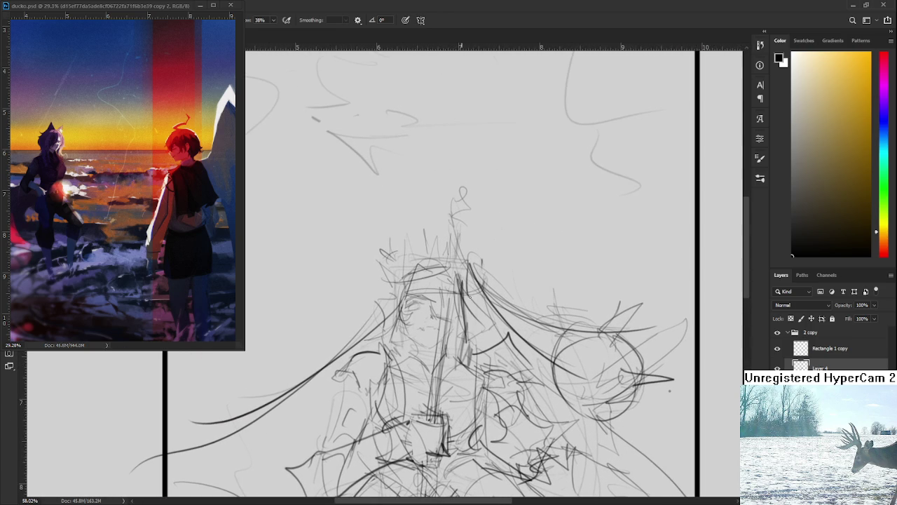
{"action": "key", "text": "e"}
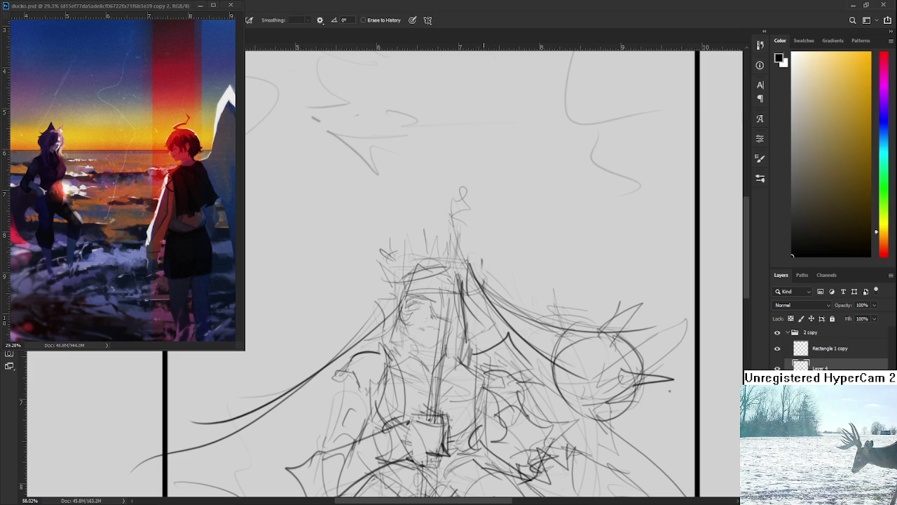
{"action": "scroll", "coordinate": [484, 263], "scroll_direction": "down", "scroll_amount": 3}
{"action": "left_click_drag", "start_coordinate": [490, 351], "coordinate": [455, 266]}
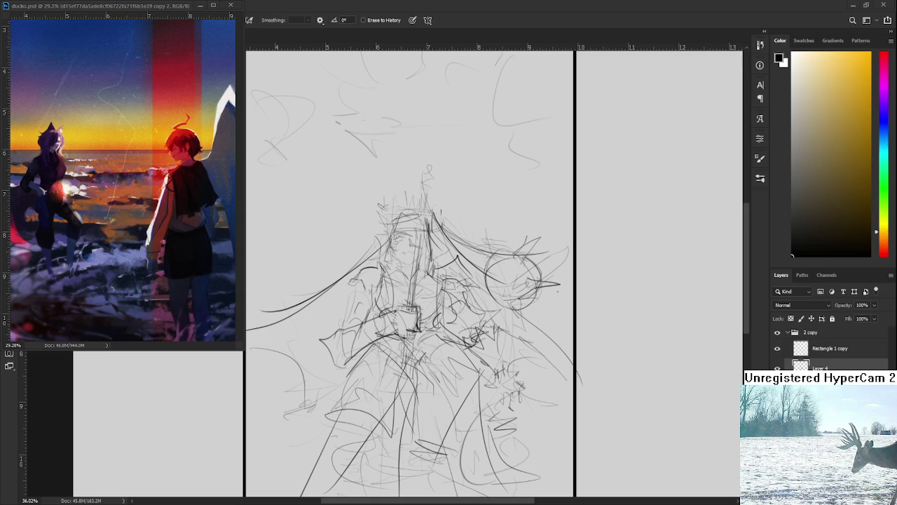
{"action": "scroll", "coordinate": [344, 265], "scroll_direction": "down", "scroll_amount": 3}
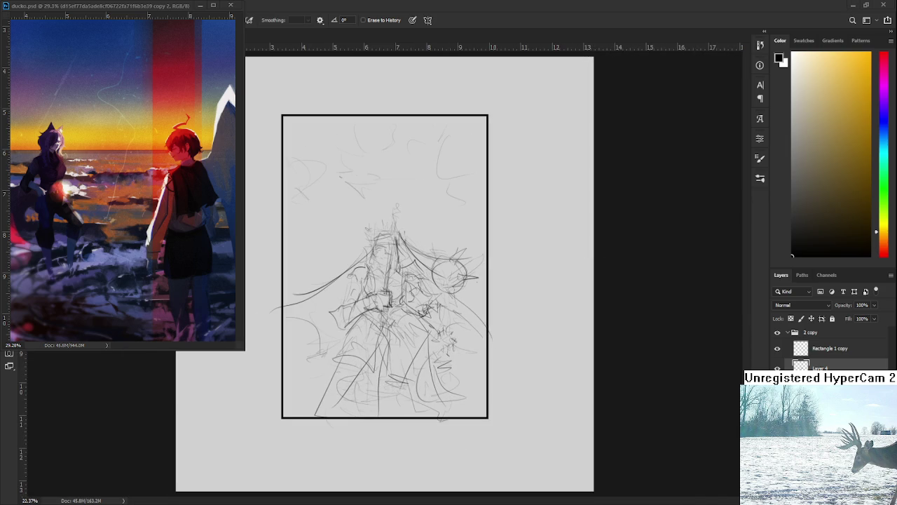
Free Transform the sketch layer: scale it up from the corner and top, nudging it slightly down
{"action": "scroll", "coordinate": [356, 277], "scroll_direction": "up", "scroll_amount": 1}
{"action": "key", "text": "b"}
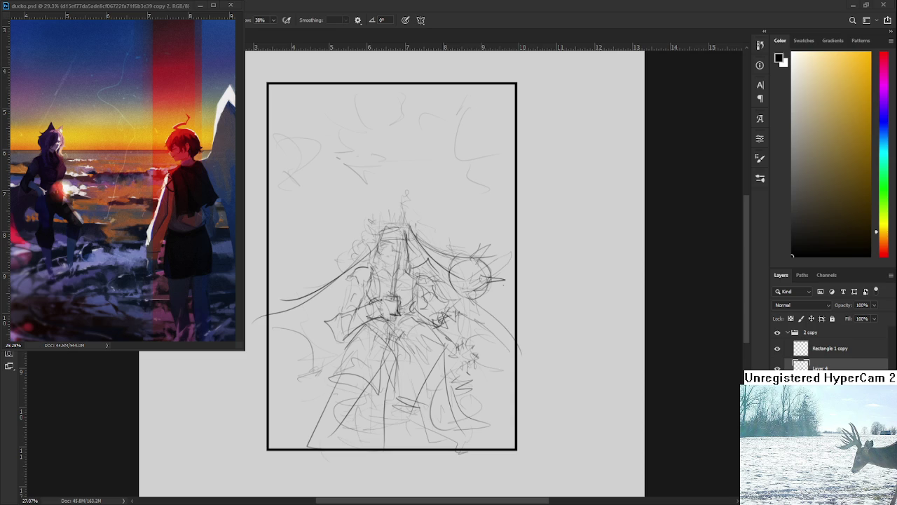
{"action": "key", "text": "ctrl+t"}
{"action": "left_click_drag", "start_coordinate": [250, 188], "coordinate": [235, 113]}
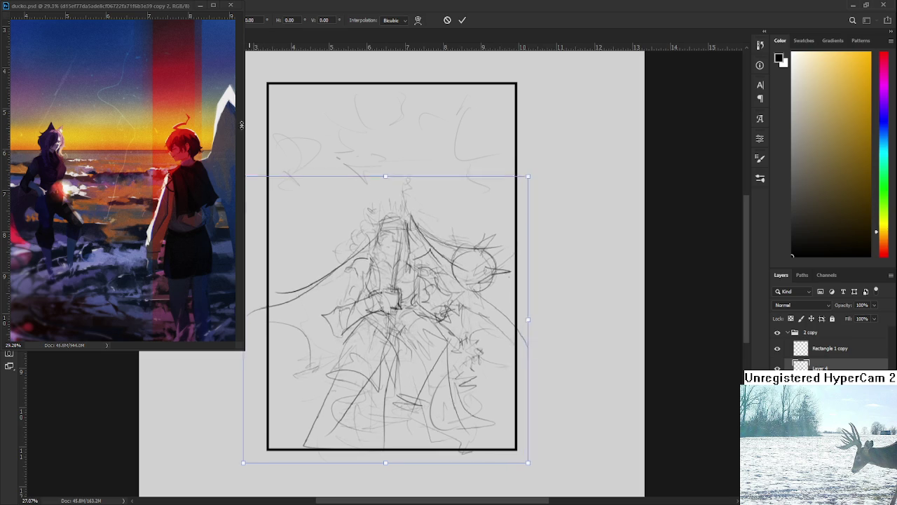
{"action": "left_click_drag", "start_coordinate": [349, 281], "coordinate": [351, 291]}
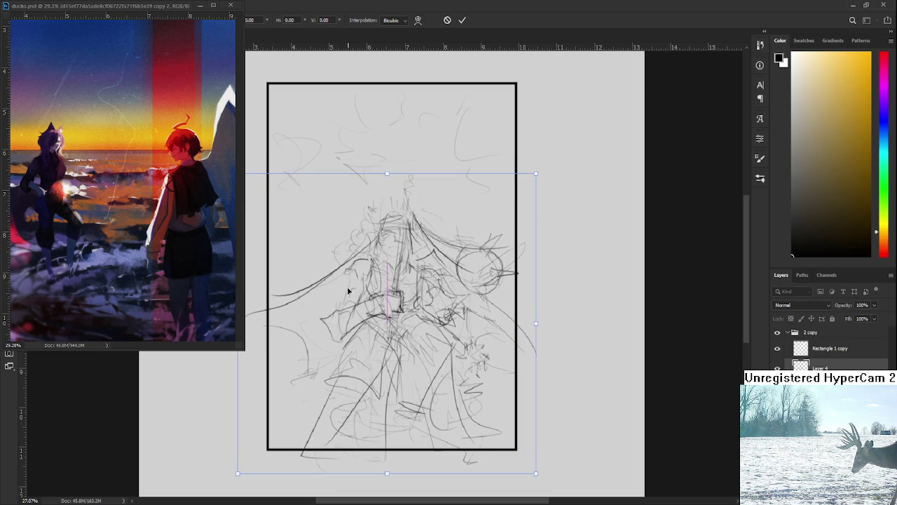
{"action": "left_click_drag", "start_coordinate": [387, 173], "coordinate": [387, 157]}
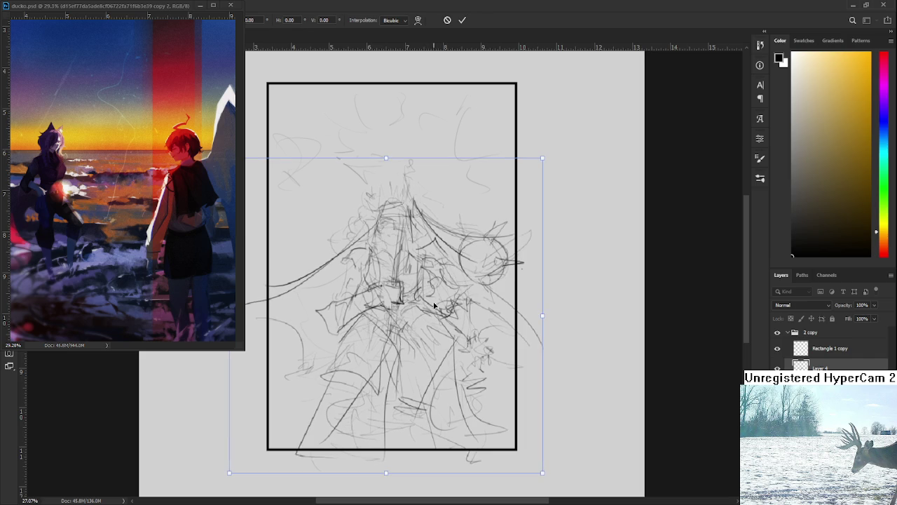
{"action": "key", "text": "Return"}
{"action": "scroll", "coordinate": [468, 324], "scroll_direction": "down", "scroll_amount": 1}
{"action": "scroll", "coordinate": [468, 323], "scroll_direction": "up", "scroll_amount": 1}
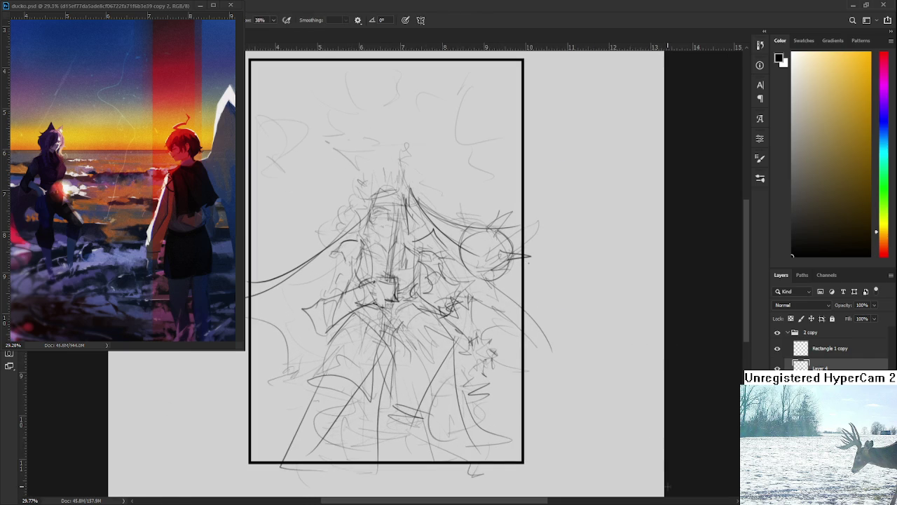
{"action": "scroll", "coordinate": [462, 342], "scroll_direction": "up", "scroll_amount": 1}
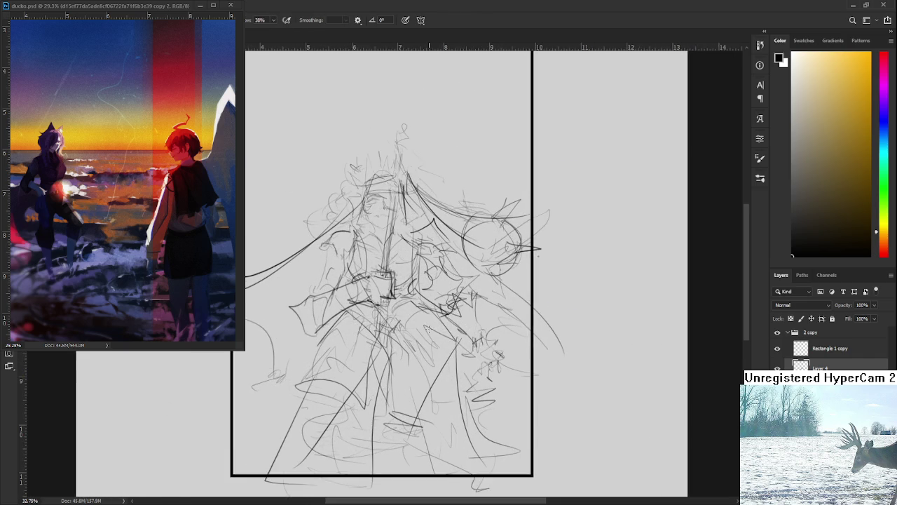
{"action": "scroll", "coordinate": [462, 341], "scroll_direction": "down", "scroll_amount": 1}
{"action": "scroll", "coordinate": [461, 341], "scroll_direction": "up", "scroll_amount": 2}
{"action": "scroll", "coordinate": [462, 342], "scroll_direction": "up", "scroll_amount": 1}
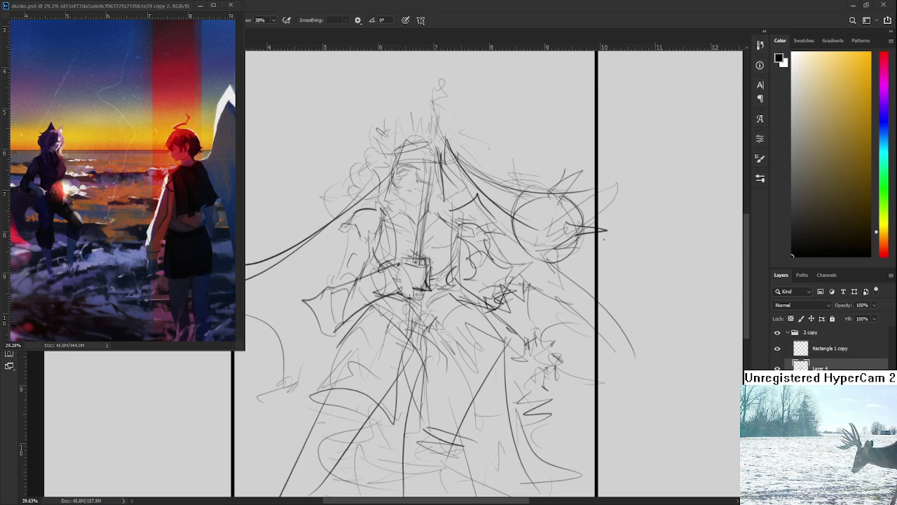
{"action": "left_click_drag", "start_coordinate": [405, 259], "coordinate": [371, 256]}
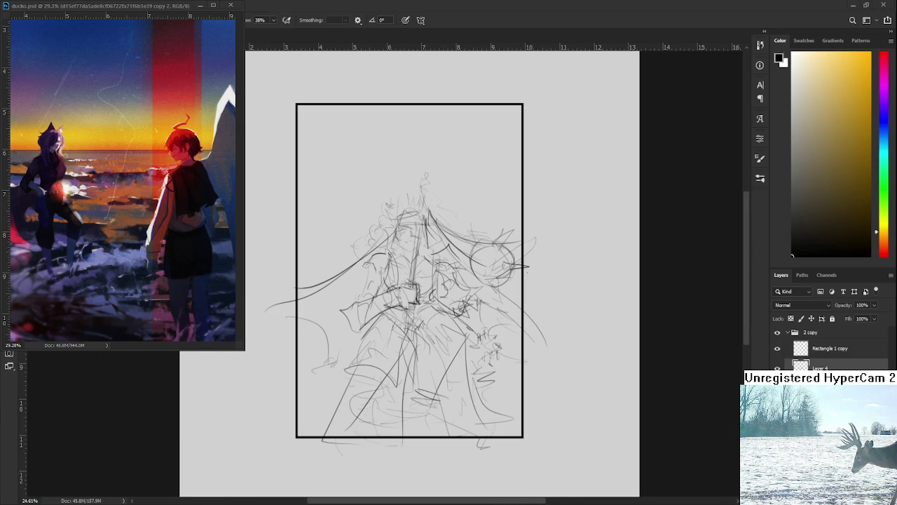
Lower the sketch layer's opacity to about 26% and add a new empty layer for clean lines
{"action": "left_click_drag", "start_coordinate": [386, 238], "coordinate": [387, 237]}
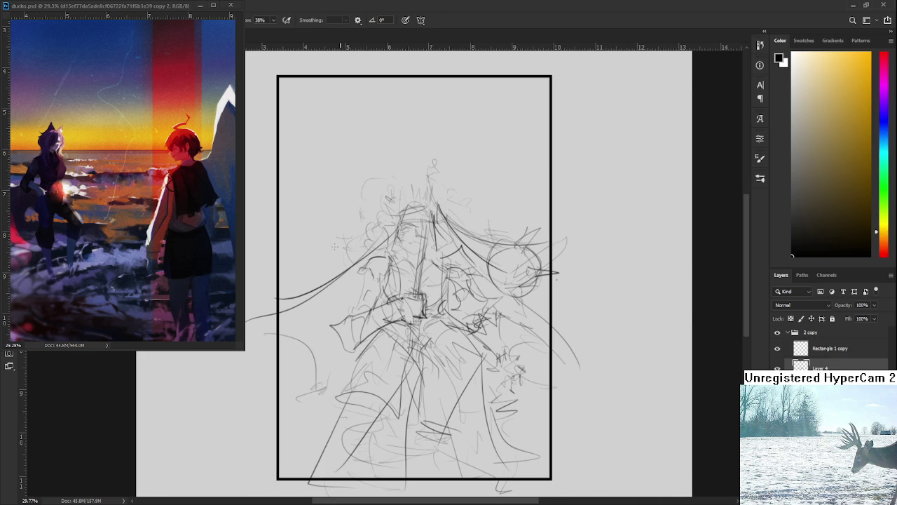
{"action": "mouse_move", "coordinate": [405, 169]}
{"action": "left_mouse_down"}
{"action": "mouse_move", "coordinate": [394, 278]}
{"action": "mouse_move", "coordinate": [418, 286]}
{"action": "left_mouse_up"}
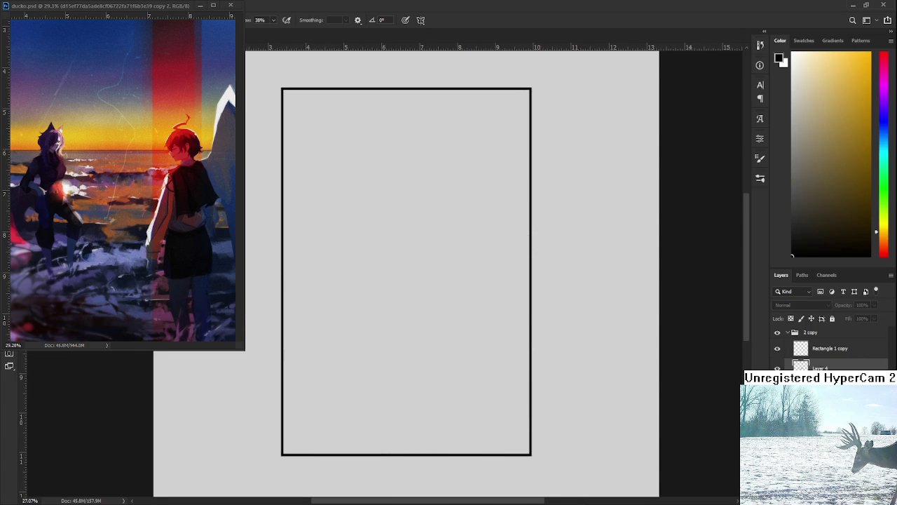
{"action": "mouse_move", "coordinate": [468, 256]}
{"action": "left_mouse_down"}
{"action": "mouse_move", "coordinate": [588, 286]}
{"action": "mouse_move", "coordinate": [554, 256]}
{"action": "left_mouse_up"}
{"action": "left_click_drag", "start_coordinate": [401, 311], "coordinate": [401, 311]}
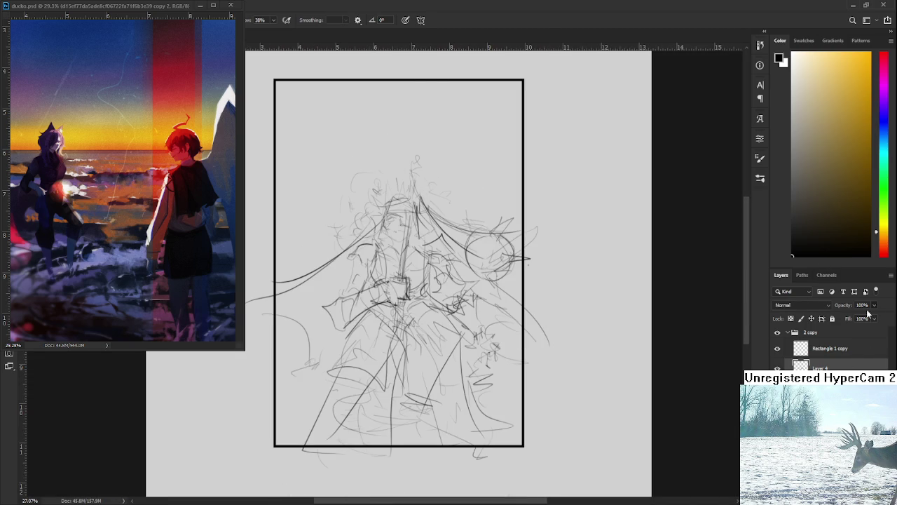
{"action": "left_click_drag", "start_coordinate": [867, 313], "coordinate": [849, 320]}
{"action": "key", "text": "ctrl+shift+alt+n"}
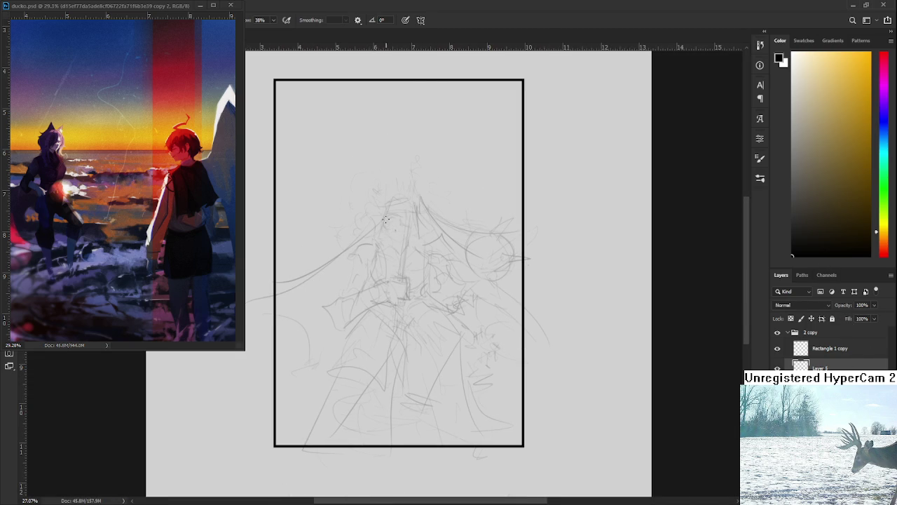
{"action": "scroll", "coordinate": [392, 224], "scroll_direction": "up", "scroll_amount": 5}
Draw the fringe arc across the face, redoing strokes until it fits
{"action": "scroll", "coordinate": [408, 211], "scroll_direction": "up", "scroll_amount": 2}
{"action": "scroll", "coordinate": [408, 210], "scroll_direction": "up", "scroll_amount": 1}
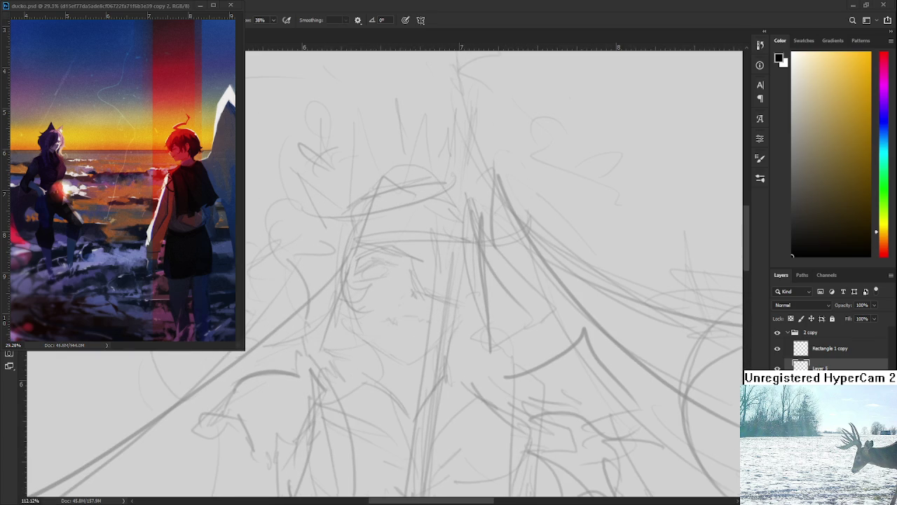
{"action": "scroll", "coordinate": [438, 228], "scroll_direction": "down", "scroll_amount": 1}
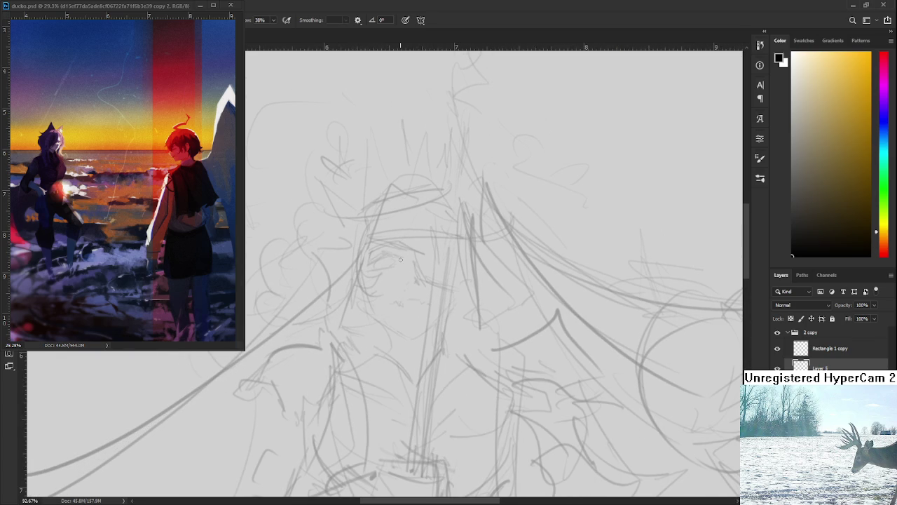
{"action": "mouse_move", "coordinate": [366, 245]}
{"action": "left_mouse_down"}
{"action": "mouse_move", "coordinate": [474, 257]}
{"action": "mouse_move", "coordinate": [443, 248]}
{"action": "left_mouse_up"}
{"action": "key", "text": "ctrl+z"}
{"action": "key", "text": "ctrl+z"}
{"action": "key", "text": "ctrl+z"}
{"action": "key", "text": "ctrl+z"}
{"action": "left_click_drag", "start_coordinate": [366, 245], "coordinate": [451, 245]}
{"action": "key", "text": "ctrl+z"}
{"action": "left_click_drag", "start_coordinate": [405, 219], "coordinate": [456, 206]}
{"action": "key", "text": "ctrl+z"}
{"action": "key", "text": "ctrl+z"}
{"action": "left_click_drag", "start_coordinate": [363, 245], "coordinate": [438, 238]}
{"action": "key", "text": "ctrl+z"}
{"action": "left_click_drag", "start_coordinate": [365, 247], "coordinate": [432, 240]}
{"action": "left_click_drag", "start_coordinate": [402, 207], "coordinate": [364, 250]}
{"action": "key", "text": "ctrl+z"}
{"action": "key", "text": "ctrl+z"}
{"action": "mouse_move", "coordinate": [387, 217]}
{"action": "left_mouse_down"}
{"action": "mouse_move", "coordinate": [363, 252]}
{"action": "mouse_move", "coordinate": [427, 211]}
{"action": "mouse_move", "coordinate": [414, 210]}
{"action": "mouse_move", "coordinate": [433, 212]}
{"action": "left_mouse_up"}
{"action": "key", "text": "ctrl+z"}
{"action": "key", "text": "ctrl+z"}
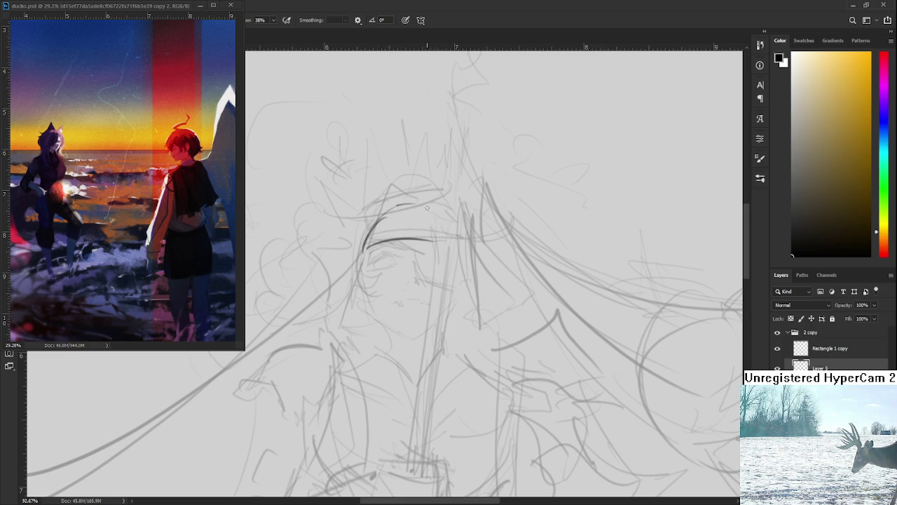
Draw a clean arc along the top and side of the head
{"action": "left_click_drag", "start_coordinate": [397, 204], "coordinate": [452, 236]}
{"action": "key", "text": "ctrl+z"}
{"action": "left_click_drag", "start_coordinate": [425, 204], "coordinate": [446, 239]}
{"action": "left_click_drag", "start_coordinate": [424, 205], "coordinate": [455, 237]}
{"action": "left_click_drag", "start_coordinate": [425, 206], "coordinate": [455, 245]}
{"action": "key", "text": "ctrl+z"}
{"action": "key", "text": "ctrl+z"}
{"action": "left_click_drag", "start_coordinate": [422, 204], "coordinate": [452, 233]}
{"action": "left_click_drag", "start_coordinate": [427, 205], "coordinate": [459, 248]}
{"action": "key", "text": "ctrl+z"}
{"action": "left_click_drag", "start_coordinate": [428, 206], "coordinate": [457, 256]}
{"action": "key", "text": "ctrl+z"}
{"action": "key", "text": "ctrl+z"}
{"action": "mouse_move", "coordinate": [426, 206]}
{"action": "left_mouse_down"}
{"action": "mouse_move", "coordinate": [458, 256]}
{"action": "mouse_move", "coordinate": [442, 230]}
{"action": "left_mouse_up"}
{"action": "mouse_move", "coordinate": [385, 212]}
{"action": "left_mouse_down"}
{"action": "mouse_move", "coordinate": [429, 207]}
{"action": "mouse_move", "coordinate": [405, 208]}
{"action": "mouse_move", "coordinate": [424, 204]}
{"action": "mouse_move", "coordinate": [417, 206]}
{"action": "left_mouse_up"}
{"action": "key", "text": "ctrl+z"}
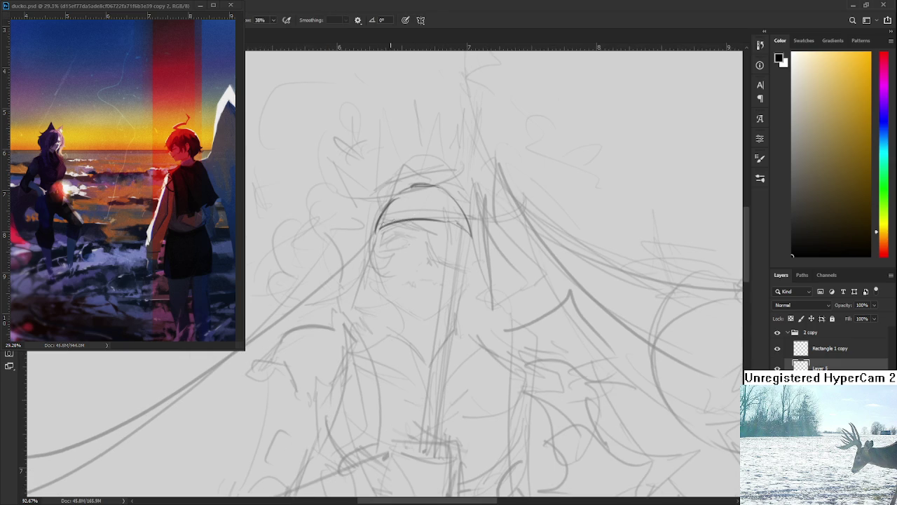
Draw the eyelid, iris and lash strokes, then lasso the eye for Free Transform
{"action": "mouse_move", "coordinate": [378, 231]}
{"action": "left_mouse_down"}
{"action": "mouse_move", "coordinate": [420, 230]}
{"action": "mouse_move", "coordinate": [446, 264]}
{"action": "mouse_move", "coordinate": [421, 248]}
{"action": "mouse_move", "coordinate": [393, 260]}
{"action": "mouse_move", "coordinate": [423, 256]}
{"action": "mouse_move", "coordinate": [408, 259]}
{"action": "left_mouse_up"}
{"action": "key", "text": "ctrl+z"}
{"action": "key", "text": "ctrl+z"}
{"action": "key", "text": "ctrl+z"}
{"action": "key", "text": "ctrl+z"}
{"action": "key", "text": "ctrl+z"}
{"action": "left_click_drag", "start_coordinate": [411, 252], "coordinate": [419, 251]}
{"action": "key", "text": "ctrl+z"}
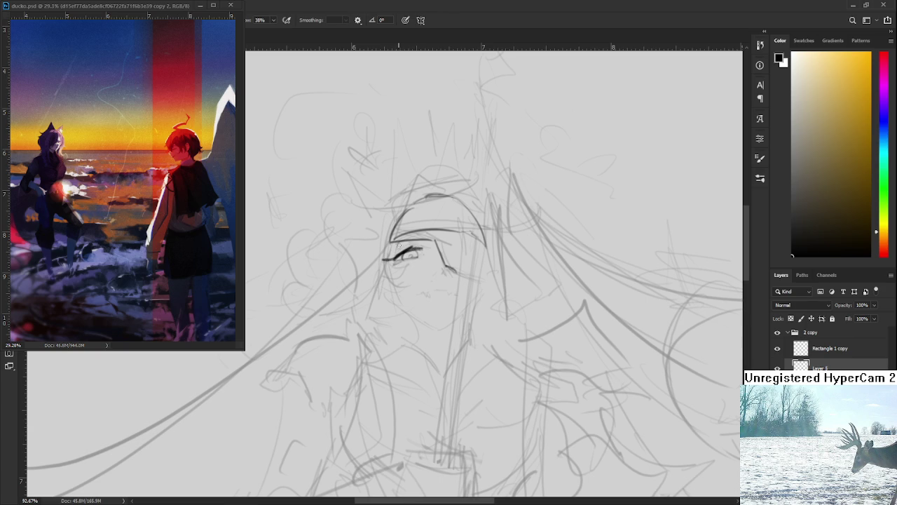
{"action": "mouse_move", "coordinate": [398, 245]}
{"action": "left_mouse_down"}
{"action": "mouse_move", "coordinate": [421, 243]}
{"action": "mouse_move", "coordinate": [413, 247]}
{"action": "left_mouse_up"}
{"action": "key", "text": "ctrl+z"}
{"action": "key", "text": "l"}
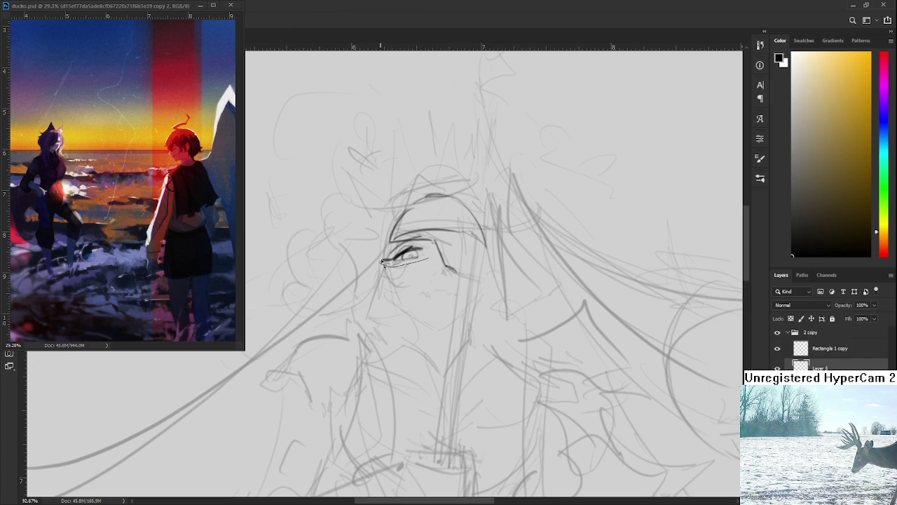
{"action": "key", "text": "ctrl+t"}
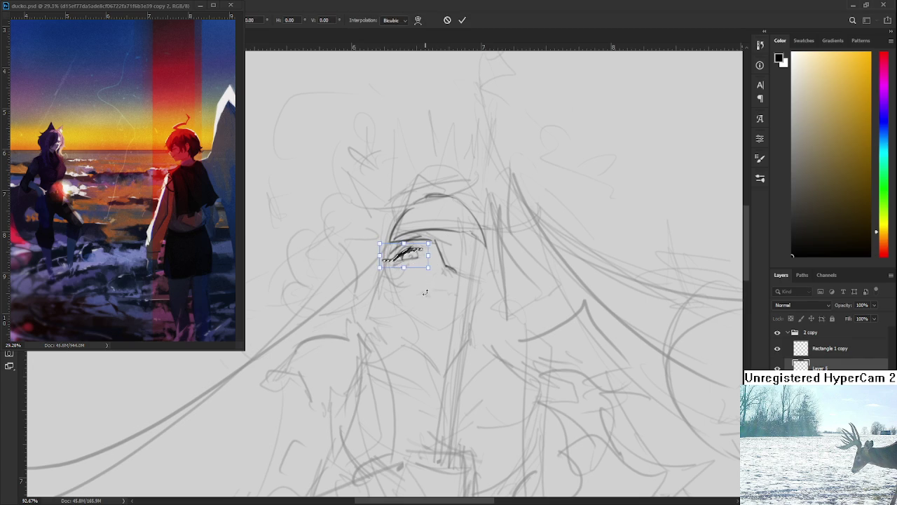
Rotate and shift the eye strokes slightly and commit the transform
{"action": "left_click_drag", "start_coordinate": [424, 293], "coordinate": [438, 278]}
{"action": "key", "text": "Return"}
{"action": "scroll", "coordinate": [446, 287], "scroll_direction": "up", "scroll_amount": 1}
{"action": "key", "text": "b"}
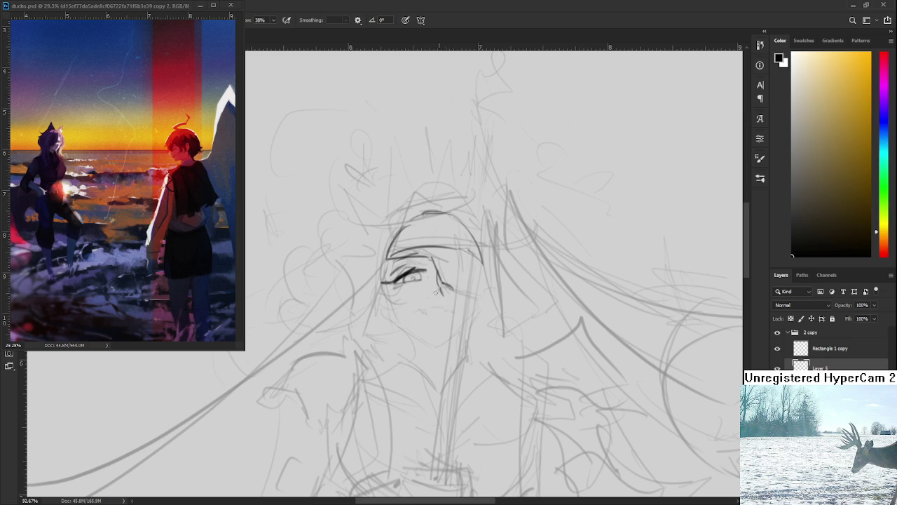
Draw a short mouth line, erasing as needed
{"action": "left_click_drag", "start_coordinate": [436, 292], "coordinate": [434, 264]}
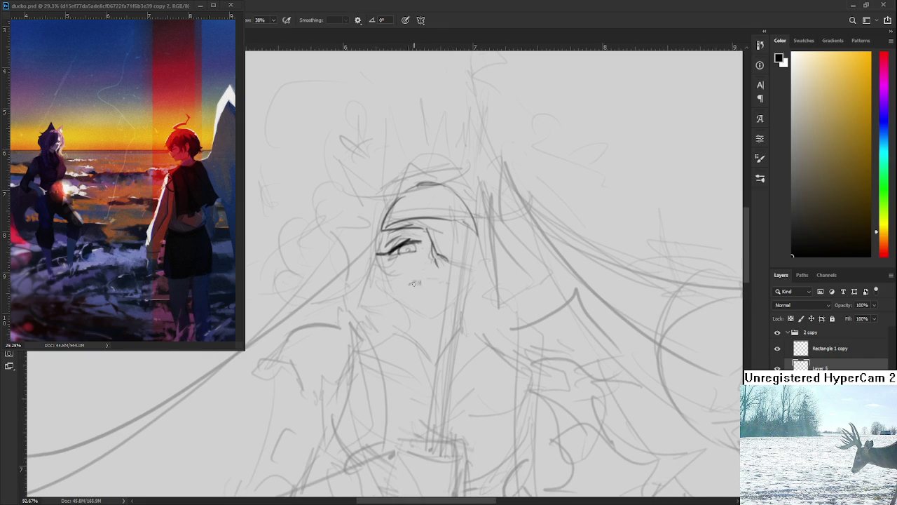
{"action": "left_click_drag", "start_coordinate": [408, 284], "coordinate": [415, 282]}
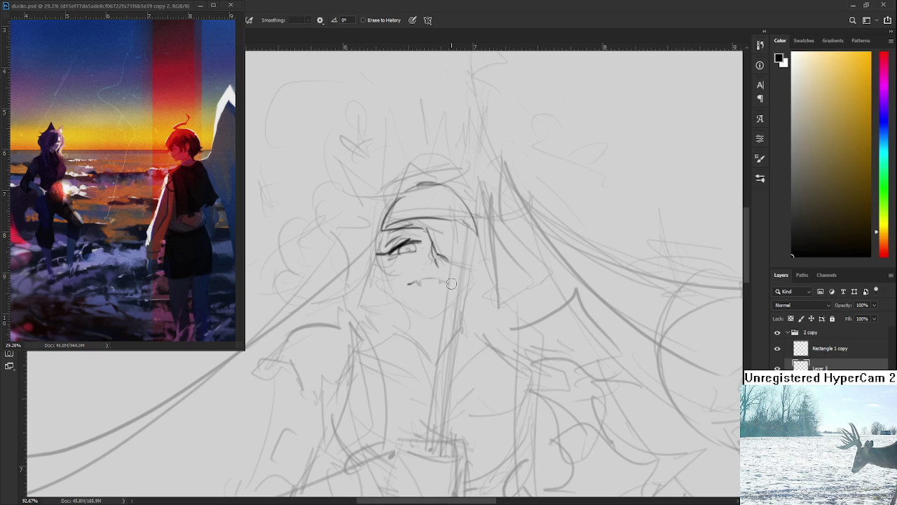
{"action": "key", "text": "e"}
{"action": "key", "text": "b"}
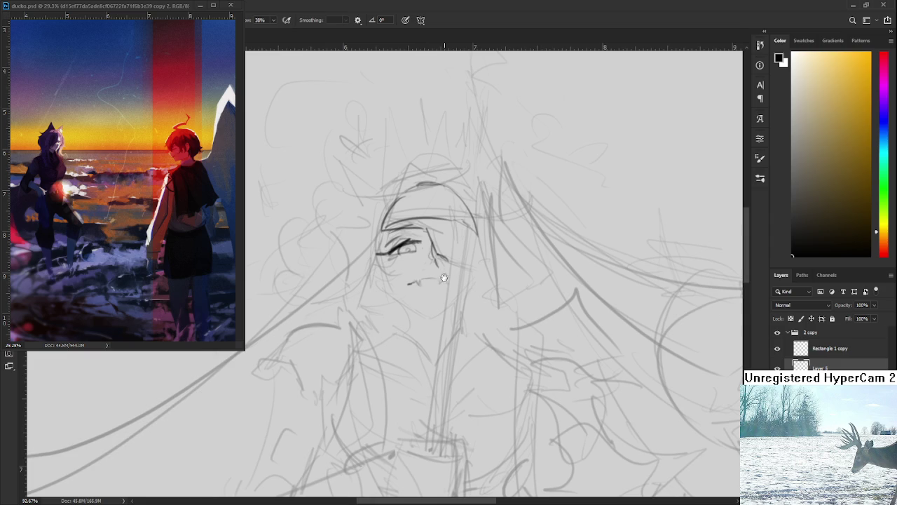
{"action": "left_click_drag", "start_coordinate": [439, 268], "coordinate": [443, 284]}
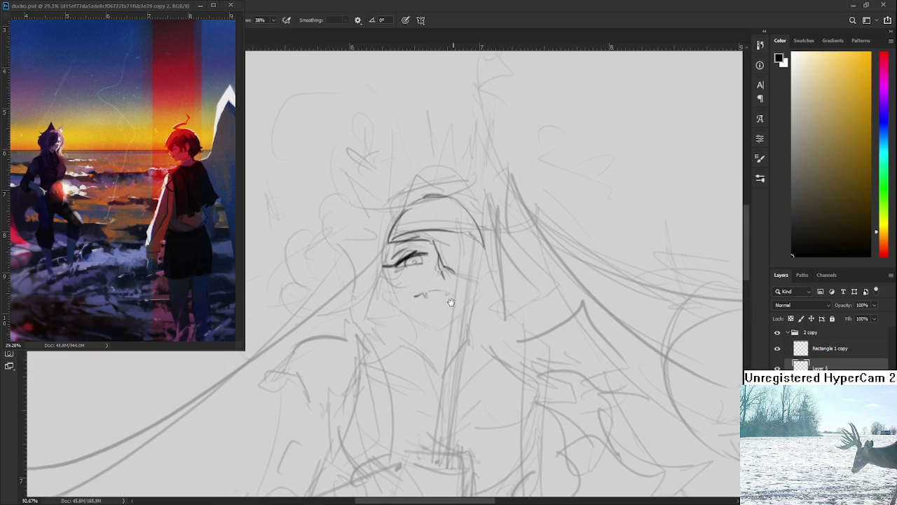
{"action": "left_click_drag", "start_coordinate": [407, 286], "coordinate": [410, 302]}
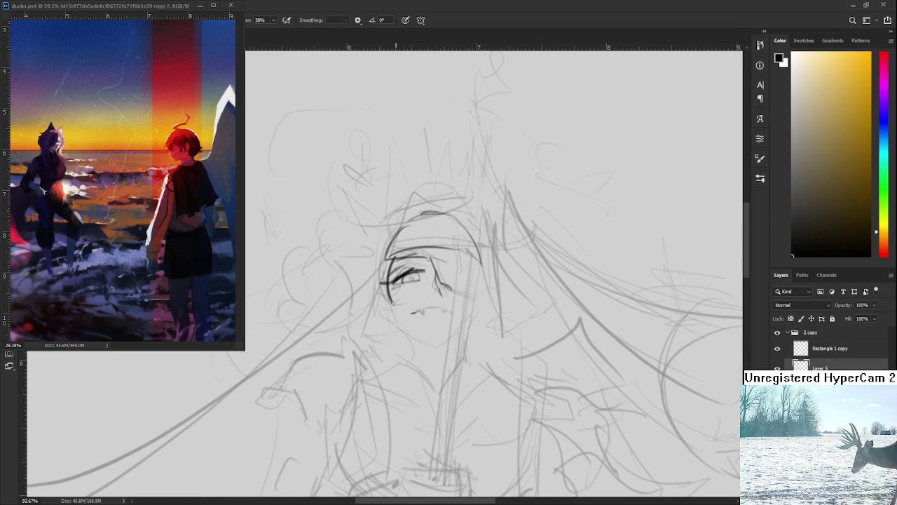
Draw the lower eye edge, the curved left cheek and jaw, and a line below the chin
{"action": "mouse_move", "coordinate": [385, 282]}
{"action": "left_mouse_down"}
{"action": "mouse_move", "coordinate": [403, 293]}
{"action": "mouse_move", "coordinate": [417, 335]}
{"action": "left_mouse_up"}
{"action": "key", "text": "ctrl+z"}
{"action": "mouse_move", "coordinate": [379, 281]}
{"action": "left_mouse_down"}
{"action": "mouse_move", "coordinate": [380, 345]}
{"action": "mouse_move", "coordinate": [424, 375]}
{"action": "left_mouse_up"}
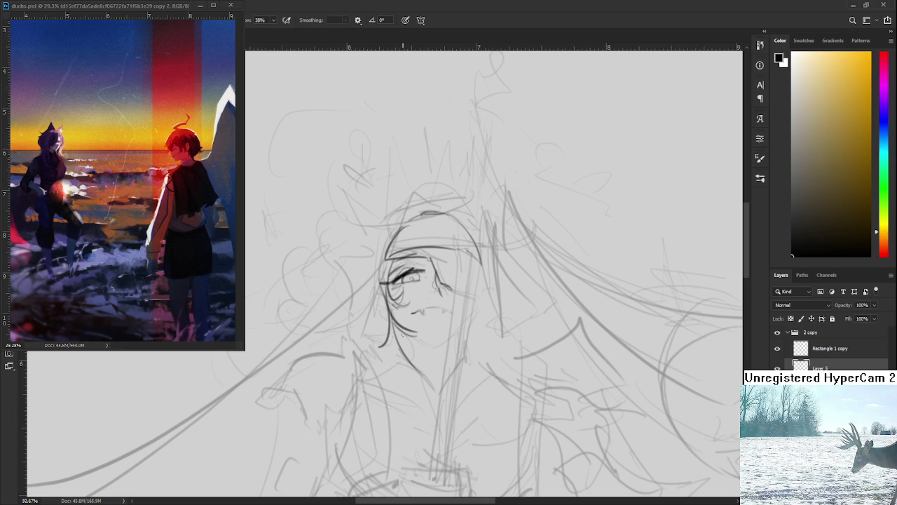
{"action": "left_click_drag", "start_coordinate": [403, 334], "coordinate": [413, 355]}
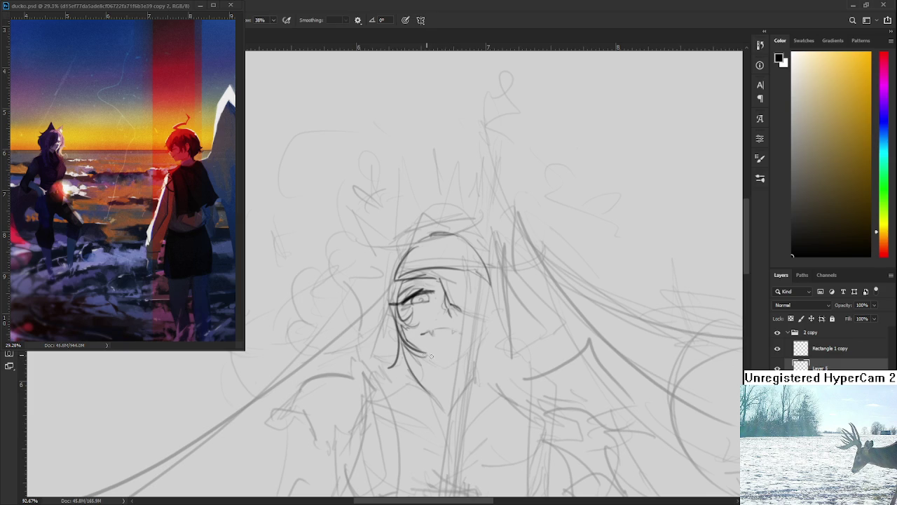
{"action": "left_click_drag", "start_coordinate": [424, 353], "coordinate": [439, 360]}
{"action": "mouse_move", "coordinate": [463, 331]}
{"action": "left_mouse_down"}
{"action": "mouse_move", "coordinate": [423, 344]}
{"action": "mouse_move", "coordinate": [443, 344]}
{"action": "left_mouse_up"}
Move the mouth into a new position and try a chin and neck line
{"action": "key", "text": "ctrl+t"}
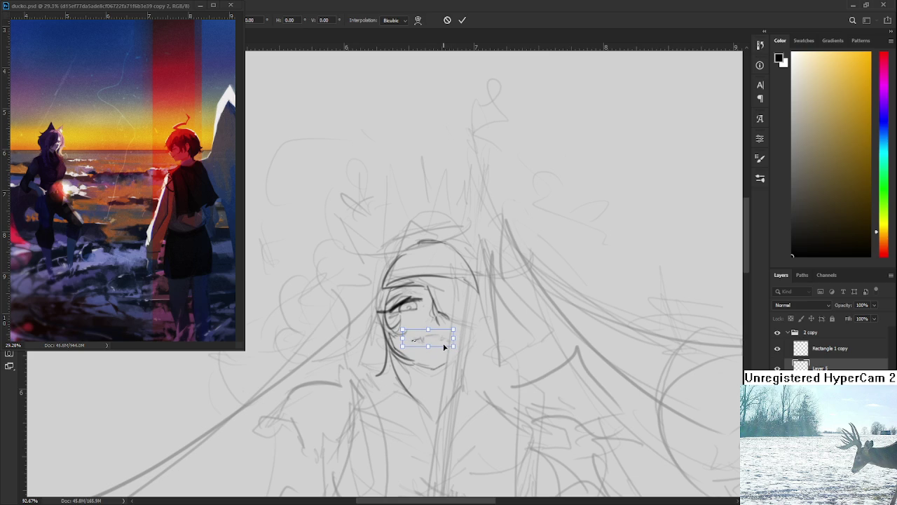
{"action": "key", "text": "Return"}
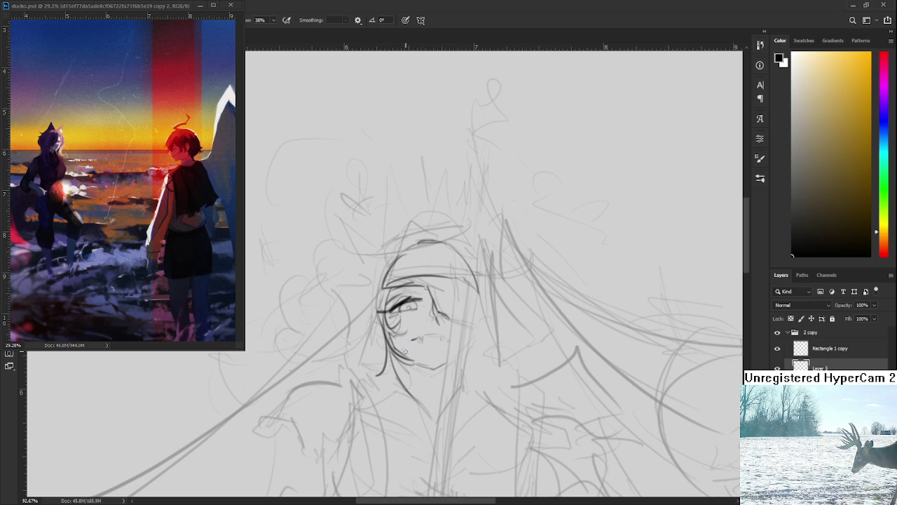
{"action": "left_click_drag", "start_coordinate": [390, 338], "coordinate": [415, 361]}
{"action": "key", "text": "ctrl+z"}
Erase stray strokes and redraw the mouth darker with small fangs
{"action": "key", "text": "e"}
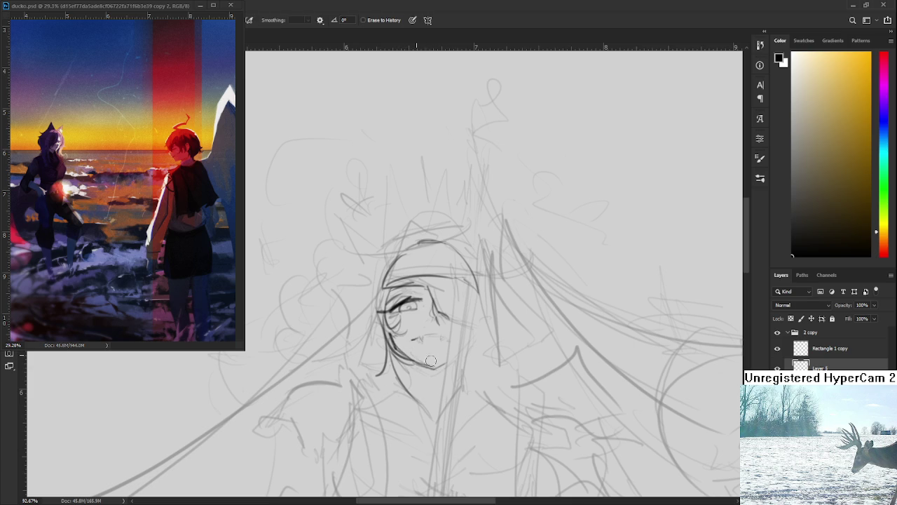
{"action": "key", "text": "b"}
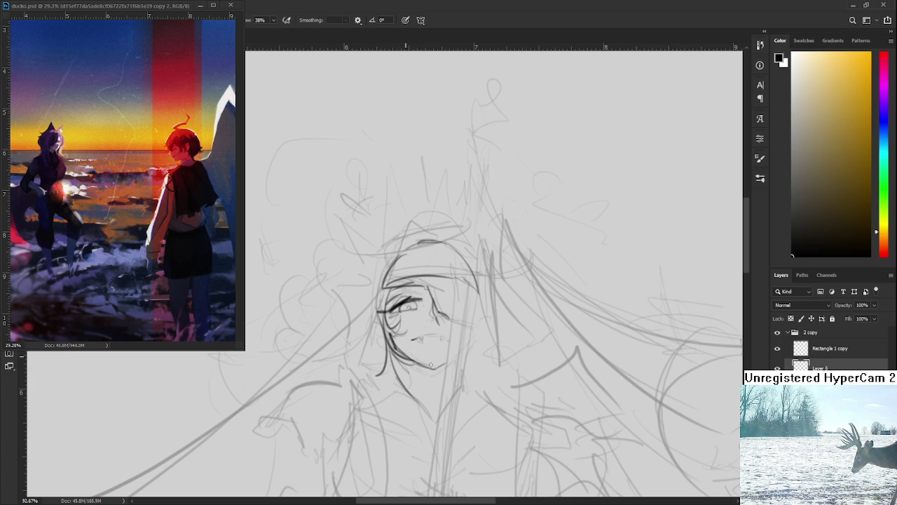
{"action": "left_click_drag", "start_coordinate": [449, 328], "coordinate": [439, 317]}
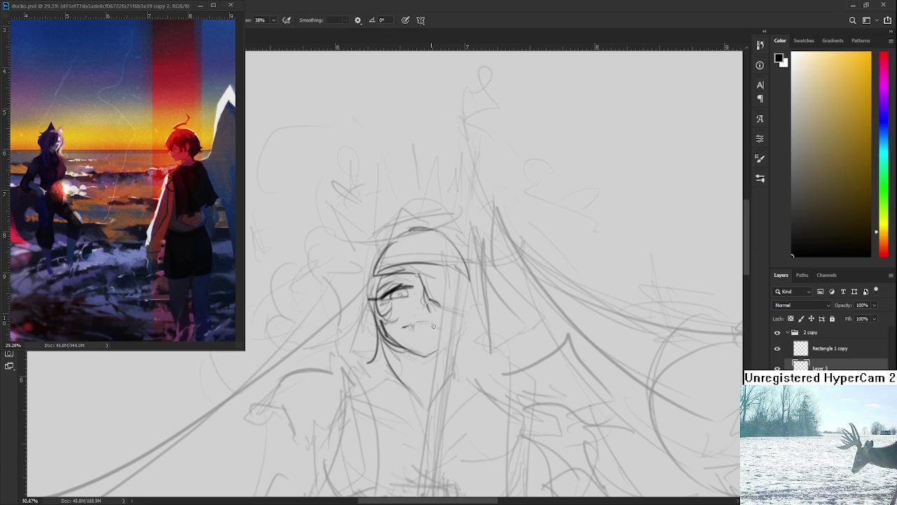
{"action": "key", "text": "e"}
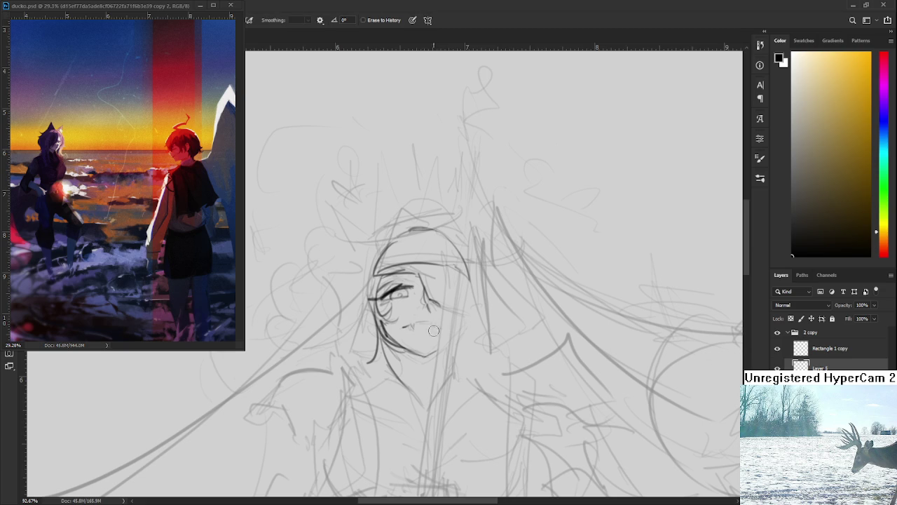
{"action": "key", "text": "b"}
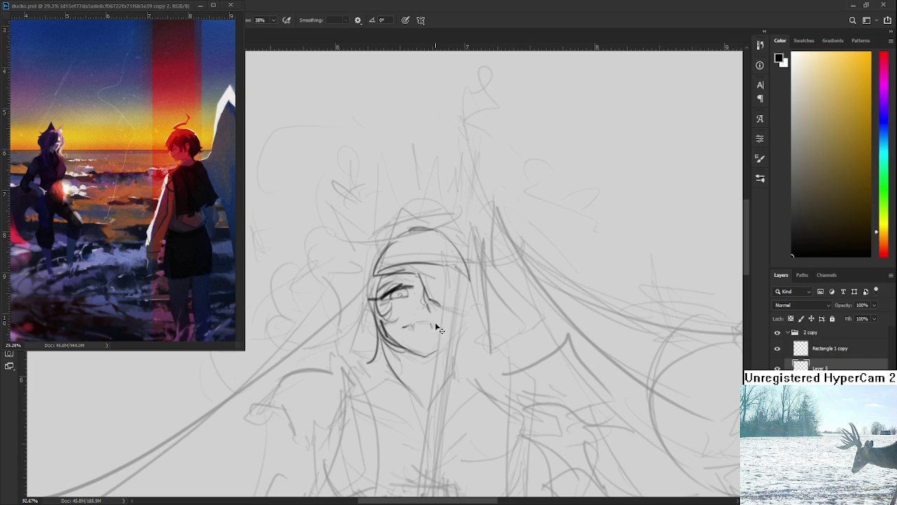
{"action": "key", "text": "e"}
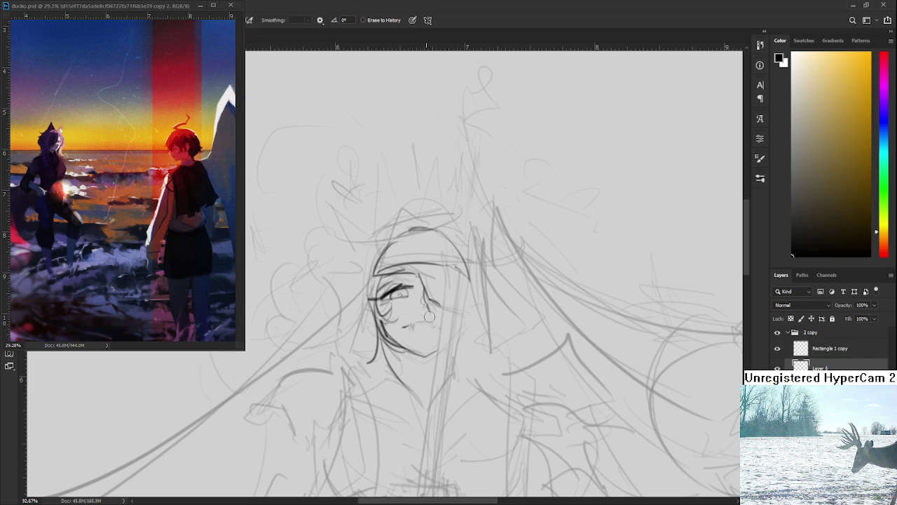
{"action": "key", "text": "b"}
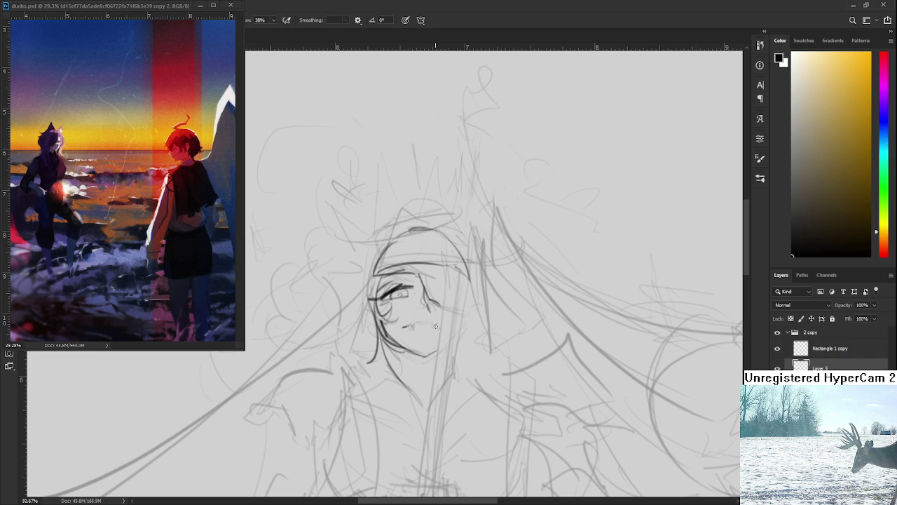
{"action": "left_click_drag", "start_coordinate": [417, 323], "coordinate": [429, 321]}
{"action": "left_click_drag", "start_coordinate": [419, 321], "coordinate": [427, 324]}
{"action": "scroll", "coordinate": [434, 319], "scroll_direction": "down", "scroll_amount": 1}
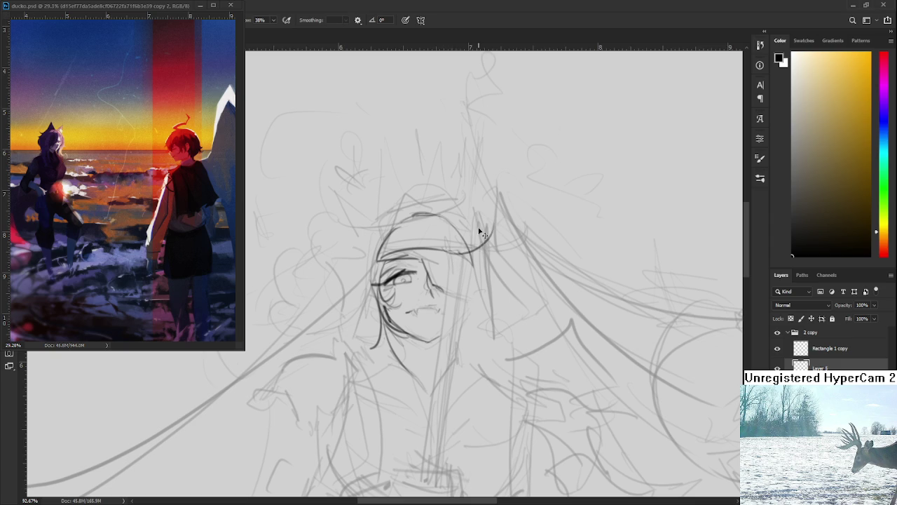
Draw a high arc over the top of the head, retrying until it fits
{"action": "left_click_drag", "start_coordinate": [442, 249], "coordinate": [473, 217]}
{"action": "key", "text": "ctrl+z"}
{"action": "key", "text": "ctrl+z"}
{"action": "mouse_move", "coordinate": [443, 249]}
{"action": "left_mouse_down"}
{"action": "mouse_move", "coordinate": [475, 206]}
{"action": "mouse_move", "coordinate": [468, 208]}
{"action": "left_mouse_up"}
{"action": "key", "text": "ctrl+z"}
{"action": "key", "text": "ctrl+z"}
{"action": "left_click_drag", "start_coordinate": [441, 249], "coordinate": [474, 204]}
{"action": "key", "text": "ctrl+z"}
{"action": "key", "text": "ctrl+z"}
{"action": "left_click_drag", "start_coordinate": [440, 249], "coordinate": [468, 204]}
{"action": "key", "text": "ctrl+z"}
{"action": "left_click_drag", "start_coordinate": [440, 249], "coordinate": [464, 203]}
{"action": "left_click_drag", "start_coordinate": [441, 250], "coordinate": [470, 202]}
{"action": "key", "text": "ctrl+z"}
{"action": "left_click_drag", "start_coordinate": [440, 251], "coordinate": [466, 206]}
Curve a line down the head's right side and add short strokes near the hair band
{"action": "key", "text": "ctrl+z"}
{"action": "left_click_drag", "start_coordinate": [463, 251], "coordinate": [467, 202]}
{"action": "key", "text": "ctrl+z"}
{"action": "key", "text": "ctrl+z"}
{"action": "left_click_drag", "start_coordinate": [442, 250], "coordinate": [465, 195]}
{"action": "key", "text": "ctrl+z"}
{"action": "mouse_move", "coordinate": [441, 249]}
{"action": "left_mouse_down"}
{"action": "mouse_move", "coordinate": [466, 197]}
{"action": "mouse_move", "coordinate": [465, 257]}
{"action": "left_mouse_up"}
{"action": "key", "text": "ctrl+z"}
{"action": "mouse_move", "coordinate": [464, 195]}
{"action": "left_mouse_down"}
{"action": "mouse_move", "coordinate": [464, 257]}
{"action": "mouse_move", "coordinate": [447, 252]}
{"action": "mouse_move", "coordinate": [469, 251]}
{"action": "mouse_move", "coordinate": [438, 247]}
{"action": "left_mouse_up"}
{"action": "scroll", "coordinate": [459, 258], "scroll_direction": "down", "scroll_amount": 2}
{"action": "key", "text": "ctrl+z"}
{"action": "left_click_drag", "start_coordinate": [438, 241], "coordinate": [457, 244]}
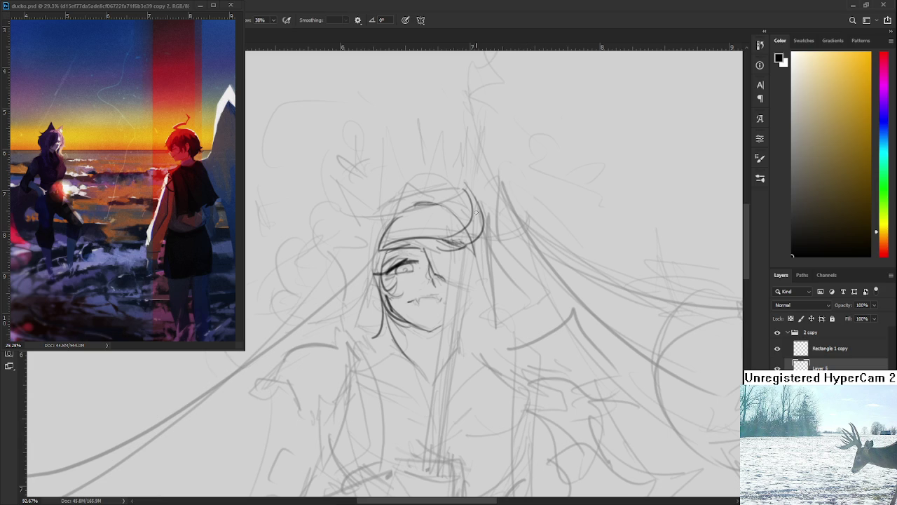
Draw the right face contour down the cheek, extending into the jaw and neck
{"action": "left_click_drag", "start_coordinate": [475, 212], "coordinate": [466, 234]}
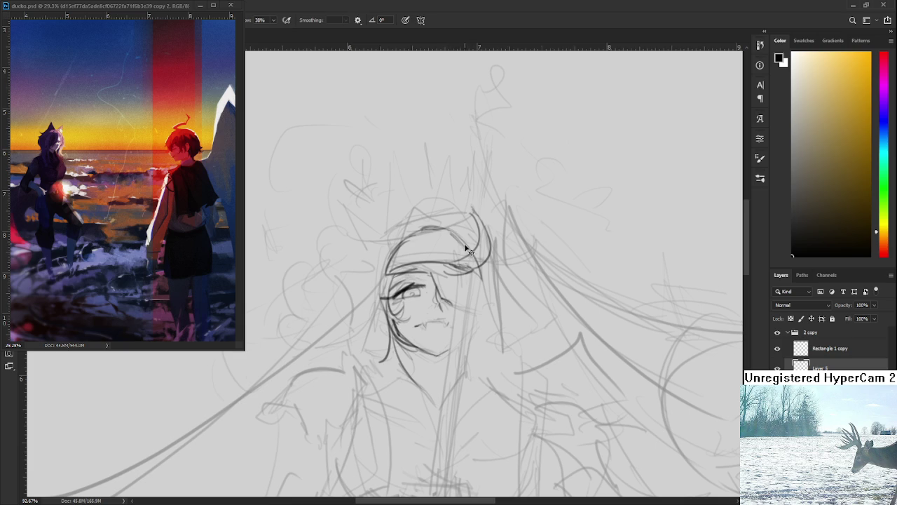
{"action": "scroll", "coordinate": [463, 289], "scroll_direction": "down", "scroll_amount": 1}
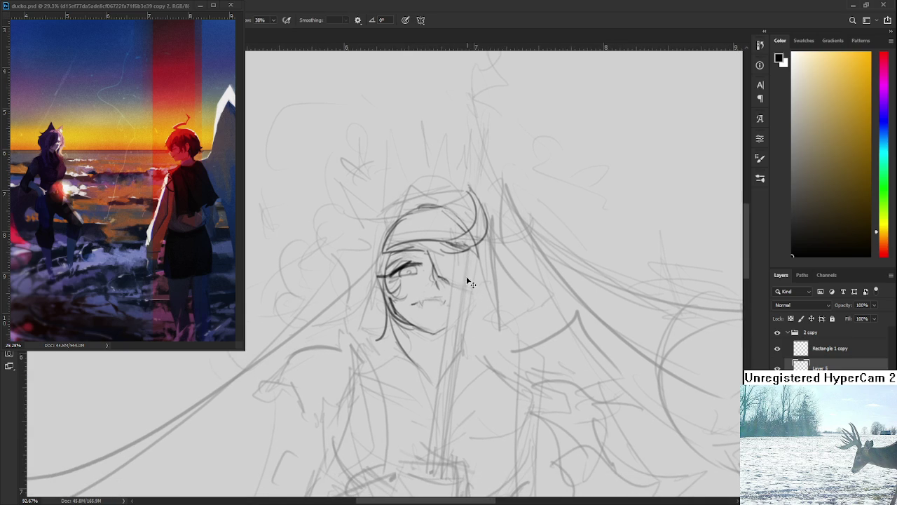
{"action": "left_click_drag", "start_coordinate": [467, 265], "coordinate": [454, 296]}
{"action": "left_click_drag", "start_coordinate": [470, 250], "coordinate": [460, 343]}
{"action": "left_click_drag", "start_coordinate": [468, 308], "coordinate": [466, 379]}
{"action": "scroll", "coordinate": [420, 315], "scroll_direction": "down", "scroll_amount": 1}
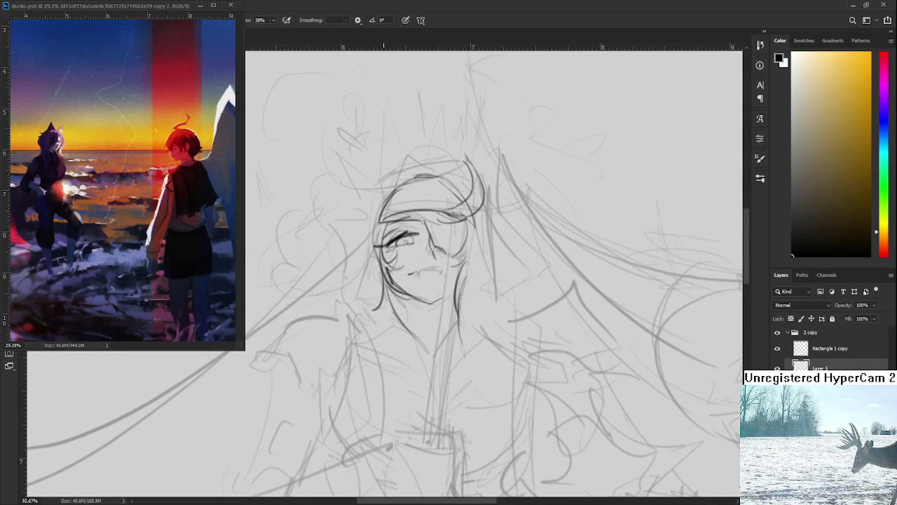
Add hair lines along the face's left side and a thin neck line
{"action": "left_click_drag", "start_coordinate": [391, 290], "coordinate": [371, 334]}
{"action": "scroll", "coordinate": [453, 309], "scroll_direction": "down", "scroll_amount": 2}
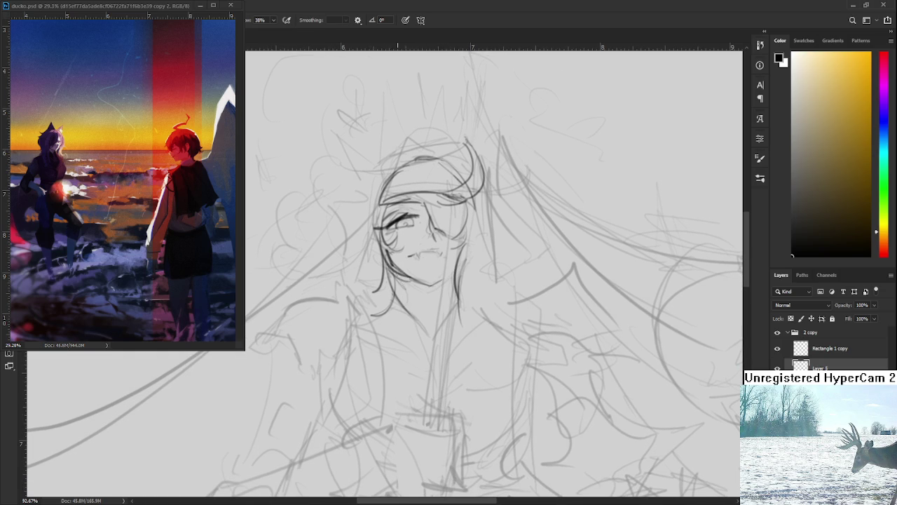
{"action": "left_click_drag", "start_coordinate": [397, 272], "coordinate": [409, 309]}
{"action": "mouse_move", "coordinate": [432, 286]}
{"action": "left_mouse_down"}
{"action": "mouse_move", "coordinate": [436, 324]}
{"action": "mouse_move", "coordinate": [451, 296]}
{"action": "mouse_move", "coordinate": [437, 324]}
{"action": "left_mouse_up"}
{"action": "scroll", "coordinate": [434, 324], "scroll_direction": "down", "scroll_amount": 2}
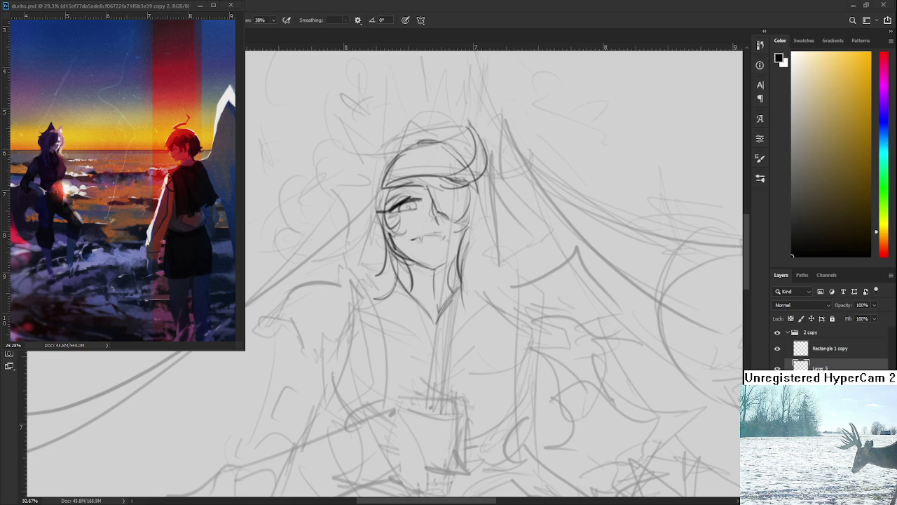
Frame the sketch and try dark strokes down the left side of the face and hair
{"action": "scroll", "coordinate": [462, 415], "scroll_direction": "down", "scroll_amount": 5}
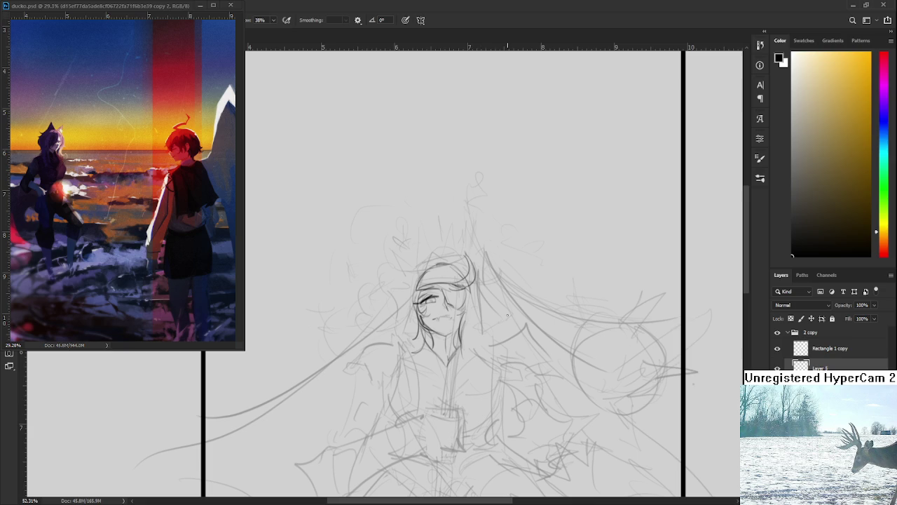
{"action": "scroll", "coordinate": [500, 326], "scroll_direction": "down", "scroll_amount": 3}
{"action": "scroll", "coordinate": [500, 326], "scroll_direction": "up", "scroll_amount": 2}
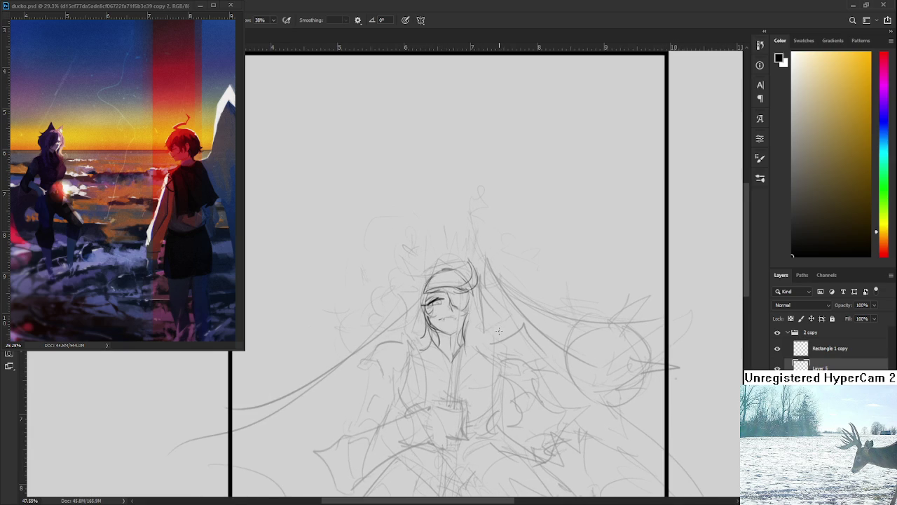
{"action": "left_click_drag", "start_coordinate": [479, 318], "coordinate": [468, 295]}
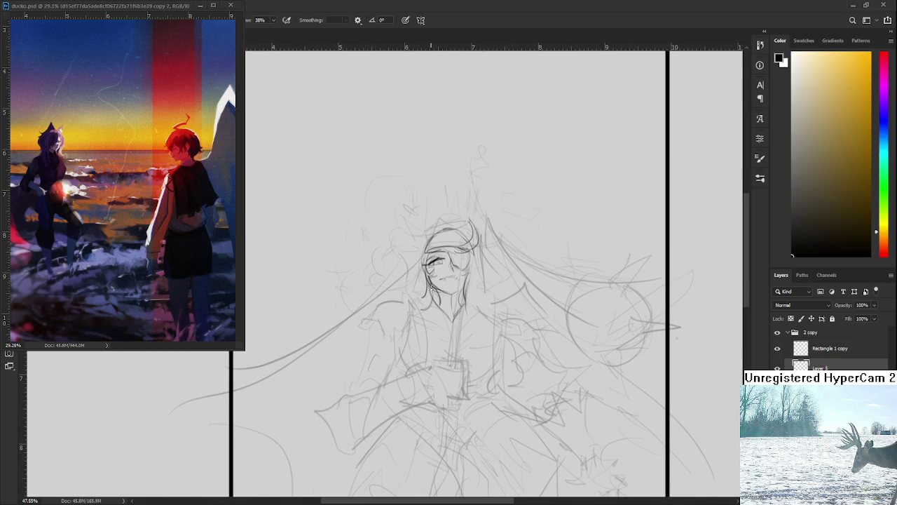
{"action": "mouse_move", "coordinate": [425, 299]}
{"action": "left_mouse_down"}
{"action": "mouse_move", "coordinate": [423, 283]}
{"action": "mouse_move", "coordinate": [419, 335]}
{"action": "left_mouse_up"}
{"action": "key", "text": "ctrl+z"}
{"action": "left_click_drag", "start_coordinate": [423, 250], "coordinate": [429, 354]}
{"action": "key", "text": "ctrl+z"}
{"action": "key", "text": "ctrl+z"}
{"action": "left_click_drag", "start_coordinate": [421, 236], "coordinate": [423, 295]}
{"action": "left_click_drag", "start_coordinate": [423, 297], "coordinate": [425, 346]}
{"action": "key", "text": "ctrl+z"}
Redraw the dark line down the face's left side and firm up the figure's left edge
{"action": "left_click_drag", "start_coordinate": [423, 254], "coordinate": [419, 336]}
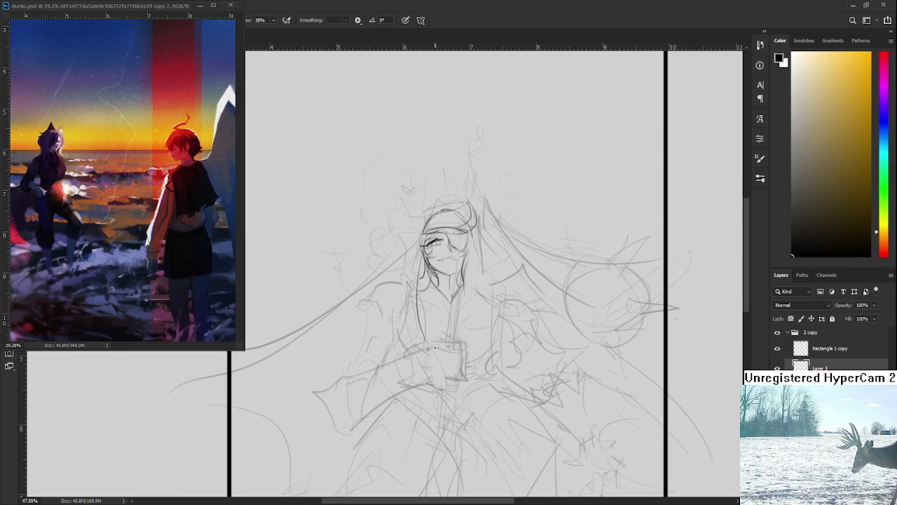
{"action": "key", "text": "ctrl+z"}
{"action": "left_click_drag", "start_coordinate": [420, 253], "coordinate": [425, 344]}
{"action": "left_click_drag", "start_coordinate": [401, 332], "coordinate": [405, 351]}
{"action": "left_click_drag", "start_coordinate": [411, 284], "coordinate": [400, 334]}
{"action": "key", "text": "ctrl+z"}
{"action": "left_click_drag", "start_coordinate": [409, 297], "coordinate": [398, 342]}
Darken the left shoulder line and add faint strokes across the shoulder
{"action": "left_click_drag", "start_coordinate": [367, 305], "coordinate": [403, 281]}
{"action": "mouse_move", "coordinate": [412, 255]}
{"action": "left_mouse_down"}
{"action": "mouse_move", "coordinate": [365, 284]}
{"action": "mouse_move", "coordinate": [405, 278]}
{"action": "left_mouse_up"}
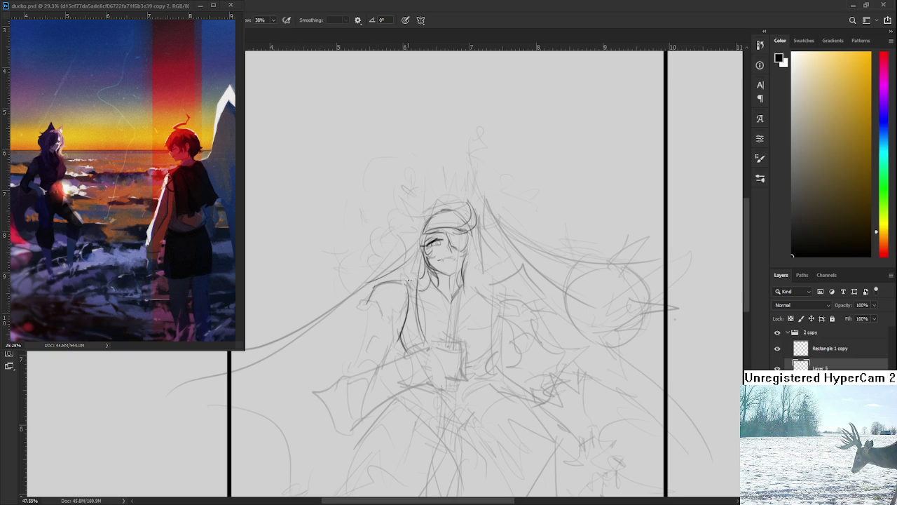
{"action": "key", "text": "e"}
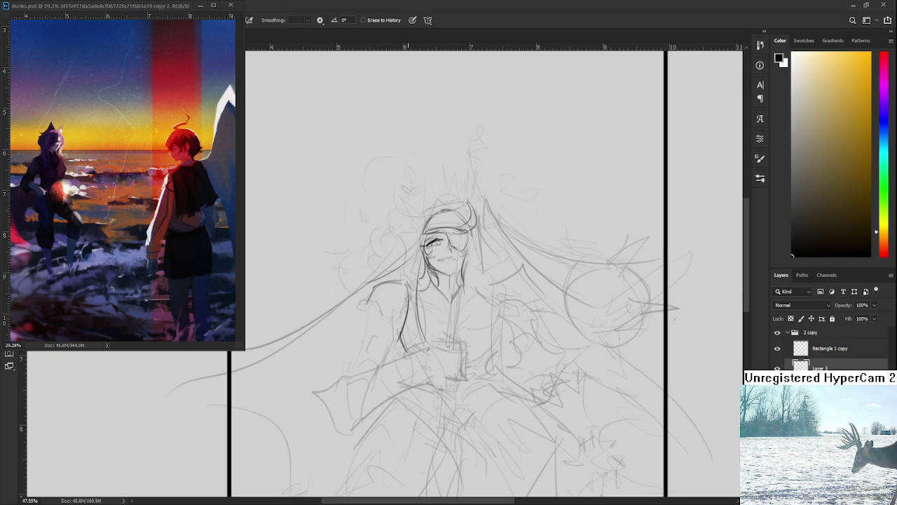
{"action": "key", "text": "b"}
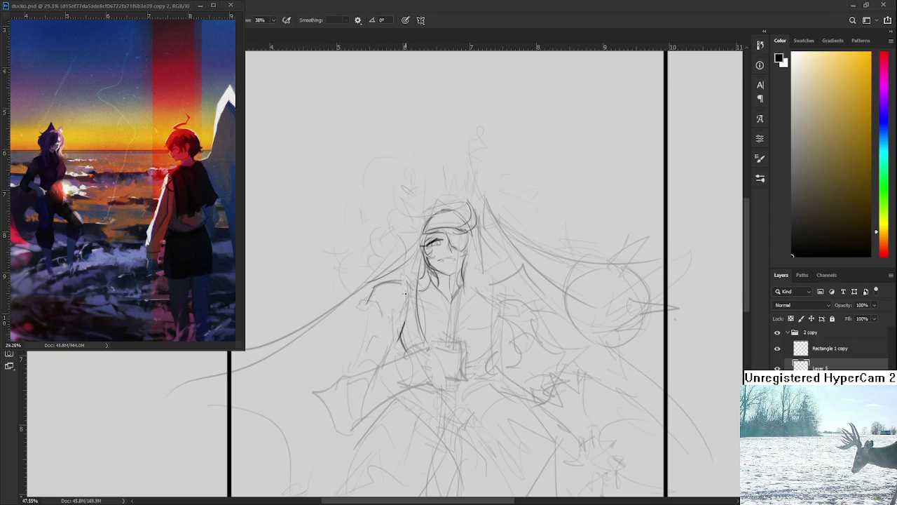
{"action": "left_click_drag", "start_coordinate": [421, 302], "coordinate": [423, 283]}
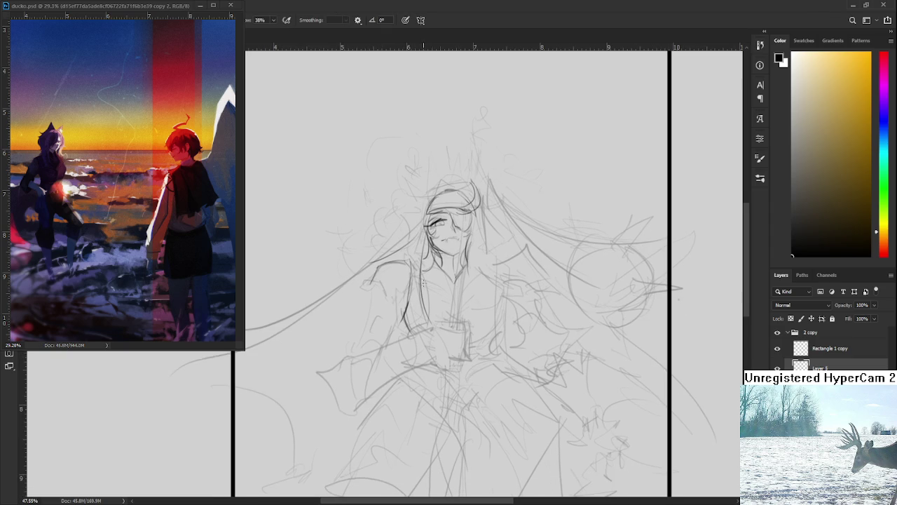
{"action": "scroll", "coordinate": [423, 283], "scroll_direction": "down", "scroll_amount": 3, "text": "alt"}
{"action": "scroll", "coordinate": [423, 282], "scroll_direction": "down", "scroll_amount": 1, "text": "alt"}
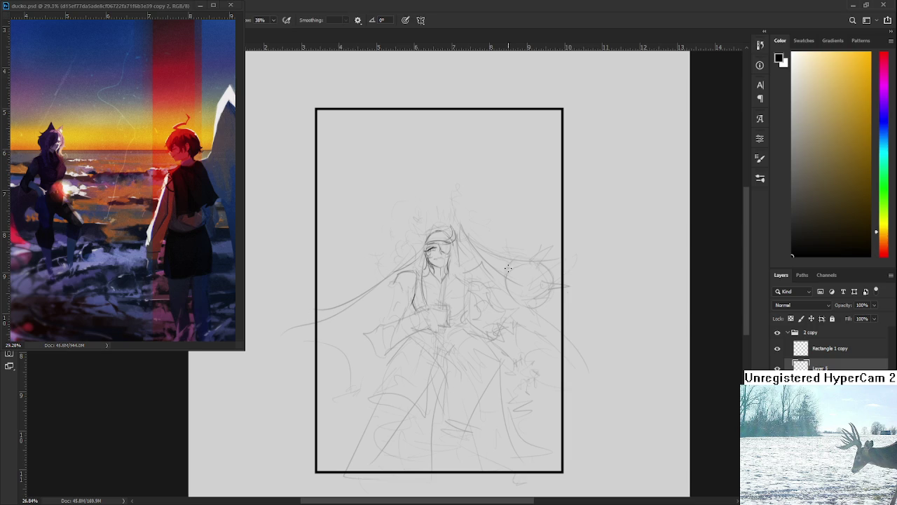
{"action": "scroll", "coordinate": [444, 257], "scroll_direction": "up", "scroll_amount": 2, "text": "alt"}
{"action": "scroll", "coordinate": [445, 256], "scroll_direction": "up", "scroll_amount": 1, "text": "alt"}
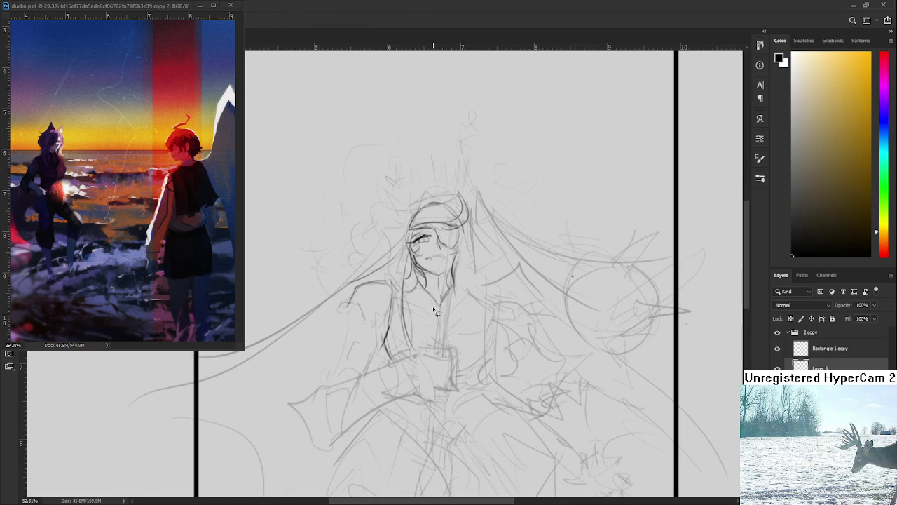
Scale the selected head sketch up slightly with Free Transform, then deselect
{"action": "key", "text": "ctrl+t"}
{"action": "left_click_drag", "start_coordinate": [515, 156], "coordinate": [522, 142]}
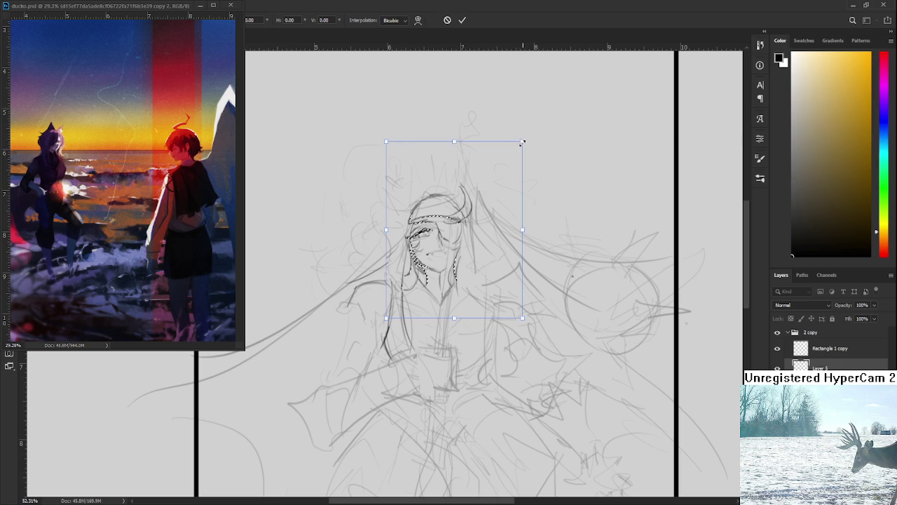
{"action": "left_click_drag", "start_coordinate": [522, 143], "coordinate": [519, 147]}
{"action": "key", "text": "Return"}
{"action": "key", "text": "ctrl+d"}
{"action": "scroll", "coordinate": [484, 221], "scroll_direction": "down", "scroll_amount": 5}
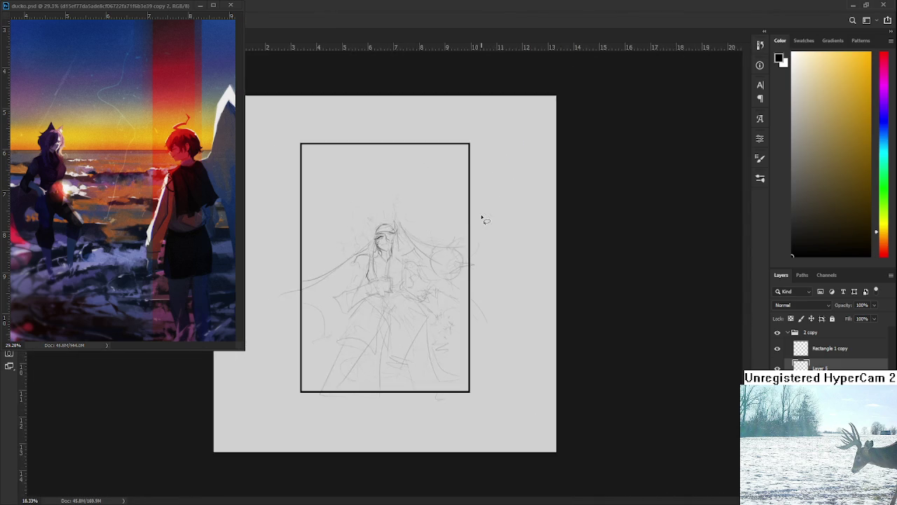
{"action": "scroll", "coordinate": [484, 221], "scroll_direction": "up", "scroll_amount": 5}
Try a pencil stroke along the left side of the hair, then undo it
{"action": "key", "text": "b"}
{"action": "left_click_drag", "start_coordinate": [386, 226], "coordinate": [373, 279]}
{"action": "key", "text": "ctrl+z"}
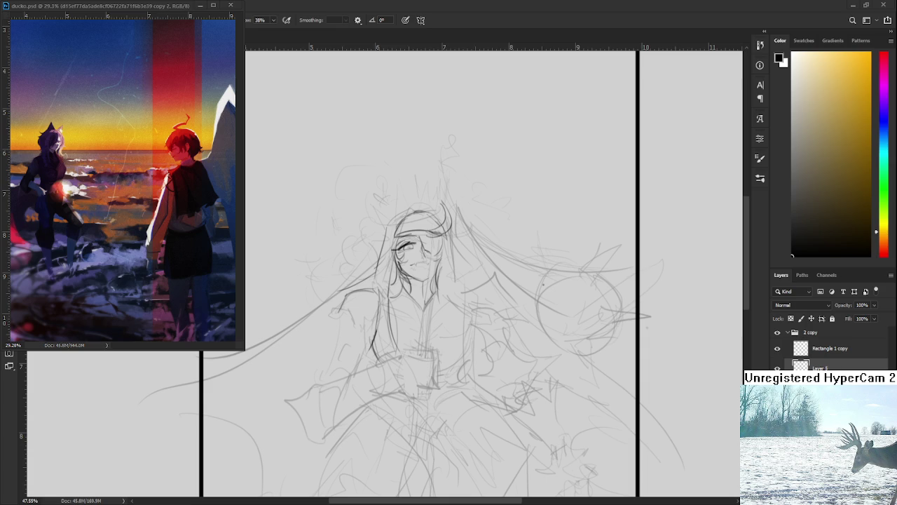
Trace two darker strokes along the hair line right of the face
{"action": "scroll", "coordinate": [435, 209], "scroll_direction": "down", "scroll_amount": 1}
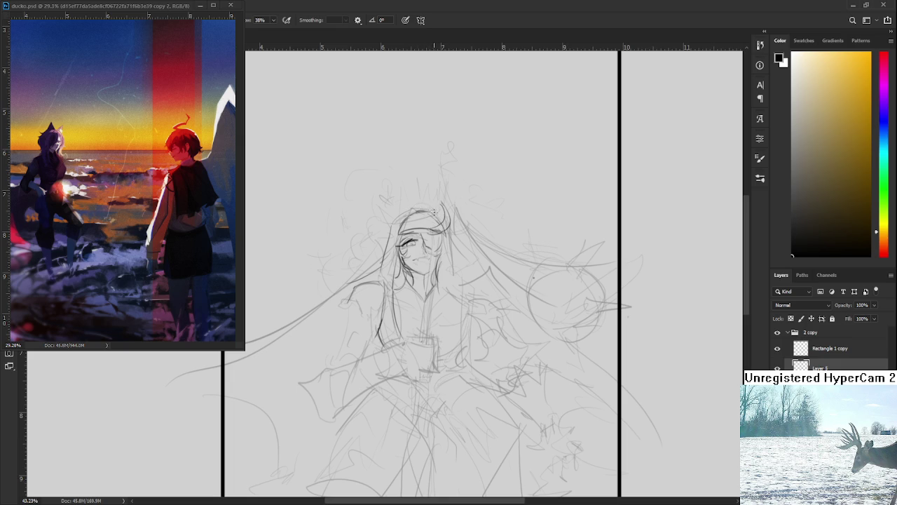
{"action": "left_click_drag", "start_coordinate": [443, 229], "coordinate": [454, 272]}
{"action": "left_click_drag", "start_coordinate": [449, 226], "coordinate": [454, 271]}
Sketch a short collar stroke below the face
{"action": "scroll", "coordinate": [400, 407], "scroll_direction": "down", "scroll_amount": 1}
{"action": "scroll", "coordinate": [400, 407], "scroll_direction": "down", "scroll_amount": 1}
{"action": "scroll", "coordinate": [400, 406], "scroll_direction": "up", "scroll_amount": 1}
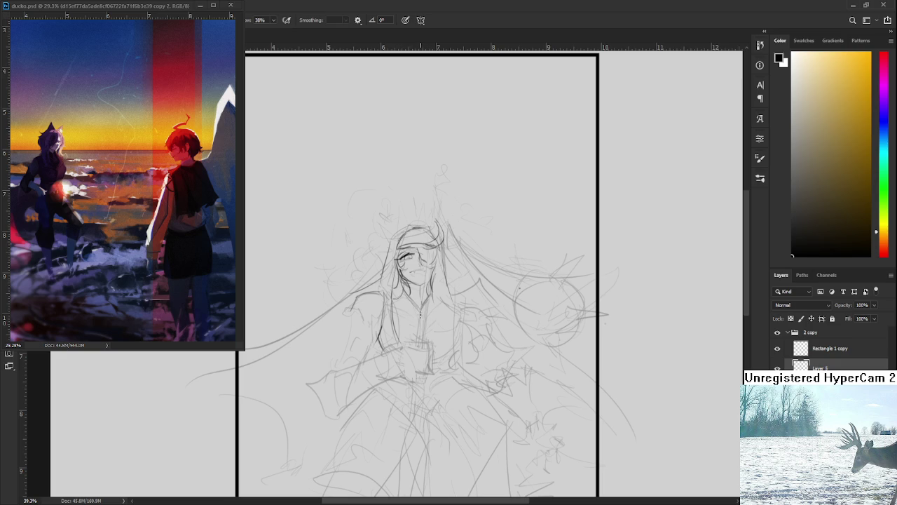
{"action": "key", "text": "e"}
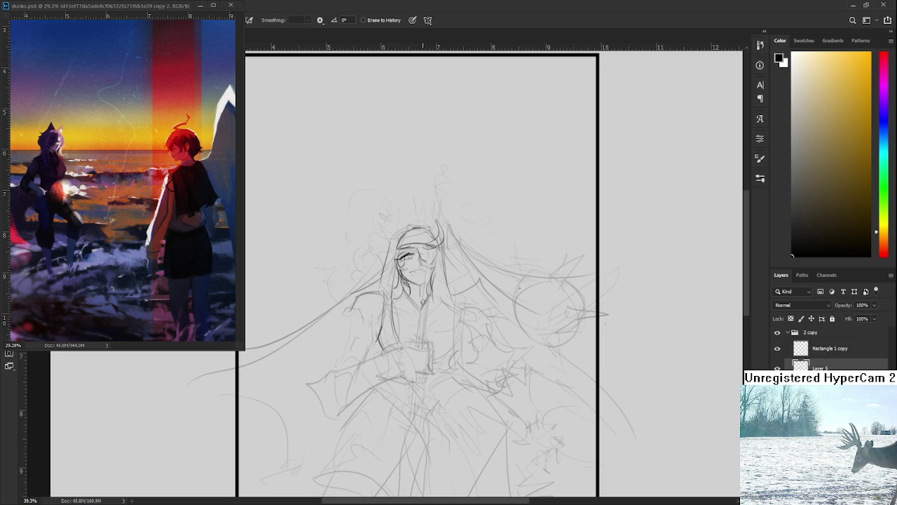
{"action": "key", "text": "b"}
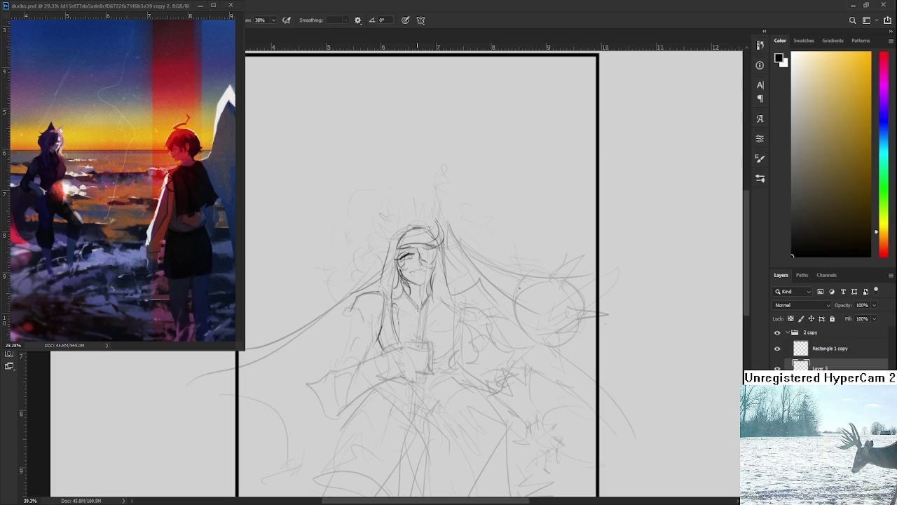
{"action": "left_click_drag", "start_coordinate": [421, 326], "coordinate": [404, 323]}
Darken the right edge of the hair with a redrawn line
{"action": "scroll", "coordinate": [439, 308], "scroll_direction": "down", "scroll_amount": 1}
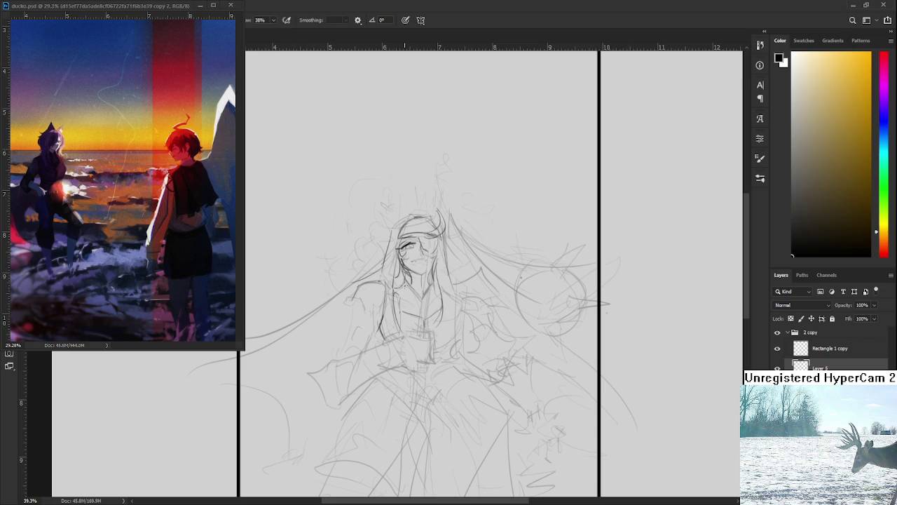
{"action": "scroll", "coordinate": [406, 284], "scroll_direction": "down", "scroll_amount": 2}
{"action": "scroll", "coordinate": [426, 309], "scroll_direction": "up", "scroll_amount": 3}
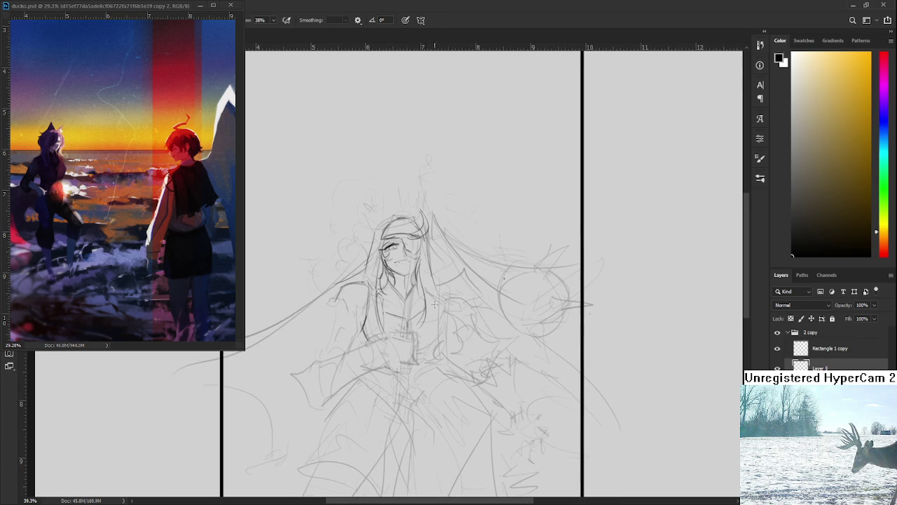
{"action": "scroll", "coordinate": [427, 276], "scroll_direction": "right", "scroll_amount": 2}
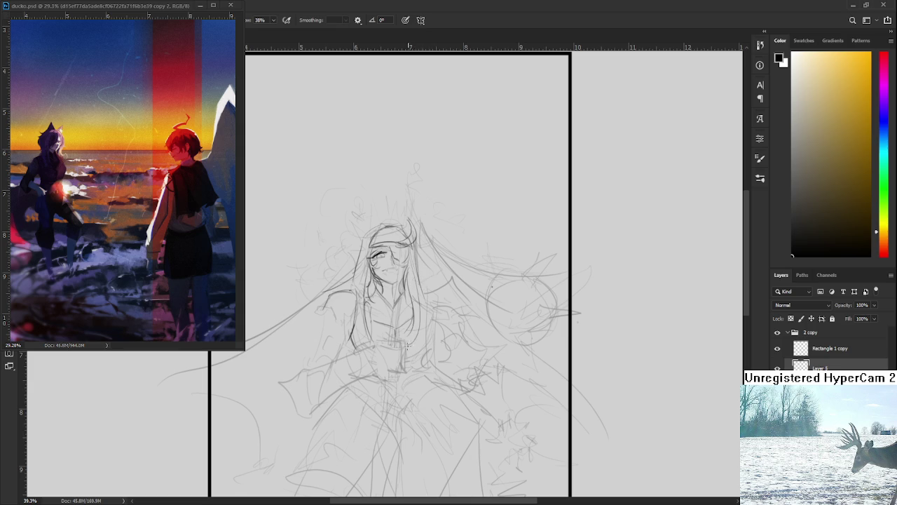
{"action": "scroll", "coordinate": [423, 295], "scroll_direction": "up", "scroll_amount": 1}
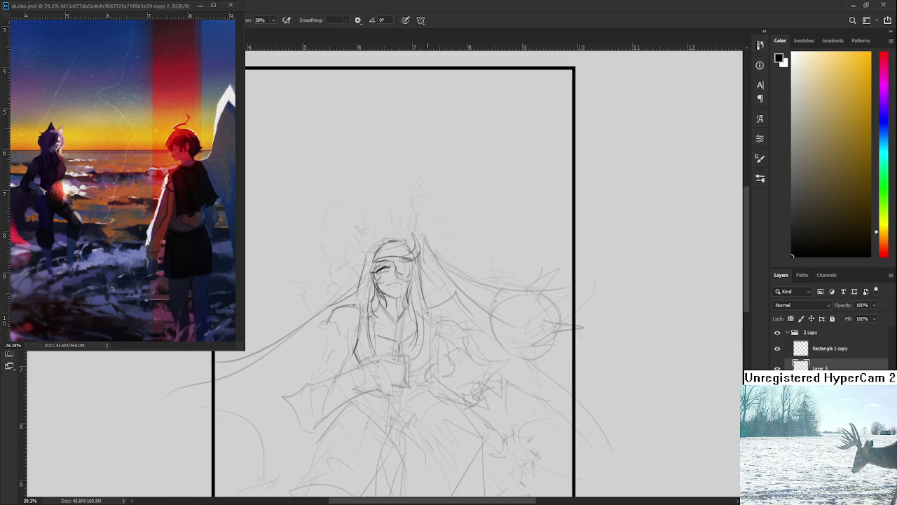
{"action": "left_click_drag", "start_coordinate": [418, 253], "coordinate": [431, 308]}
{"action": "key", "text": "ctrl+z"}
{"action": "left_click_drag", "start_coordinate": [417, 259], "coordinate": [429, 302]}
Sketch a small cup beside the raised hand
{"action": "scroll", "coordinate": [424, 311], "scroll_direction": "down", "scroll_amount": 2}
{"action": "scroll", "coordinate": [438, 329], "scroll_direction": "left", "scroll_amount": 1}
{"action": "scroll", "coordinate": [421, 322], "scroll_direction": "left", "scroll_amount": 1}
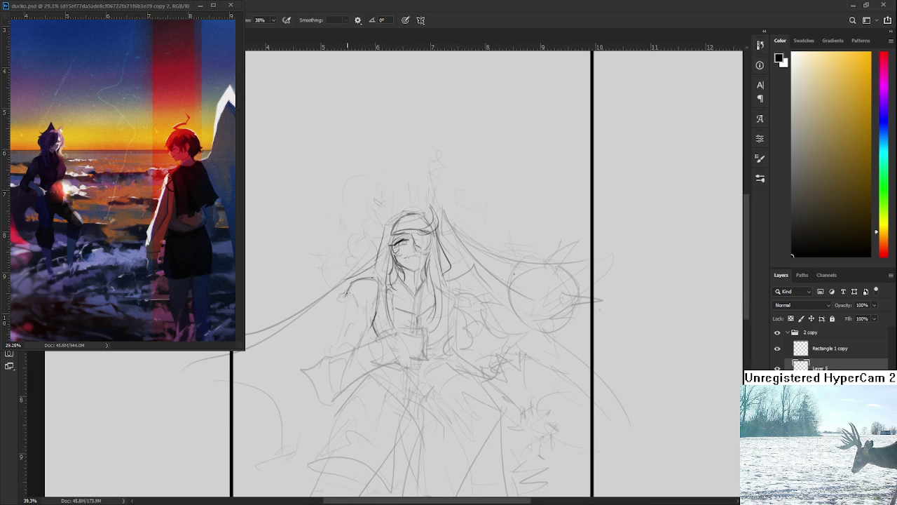
{"action": "scroll", "coordinate": [354, 312], "scroll_direction": "down", "scroll_amount": 2}
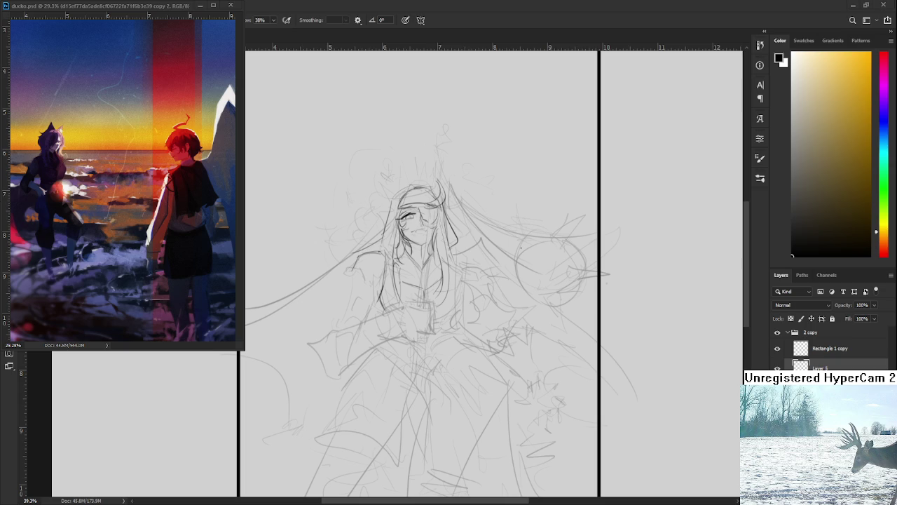
{"action": "scroll", "coordinate": [361, 260], "scroll_direction": "up", "scroll_amount": 2}
{"action": "mouse_move", "coordinate": [385, 280]}
{"action": "left_mouse_down"}
{"action": "mouse_move", "coordinate": [374, 256]}
{"action": "mouse_move", "coordinate": [390, 259]}
{"action": "left_mouse_up"}
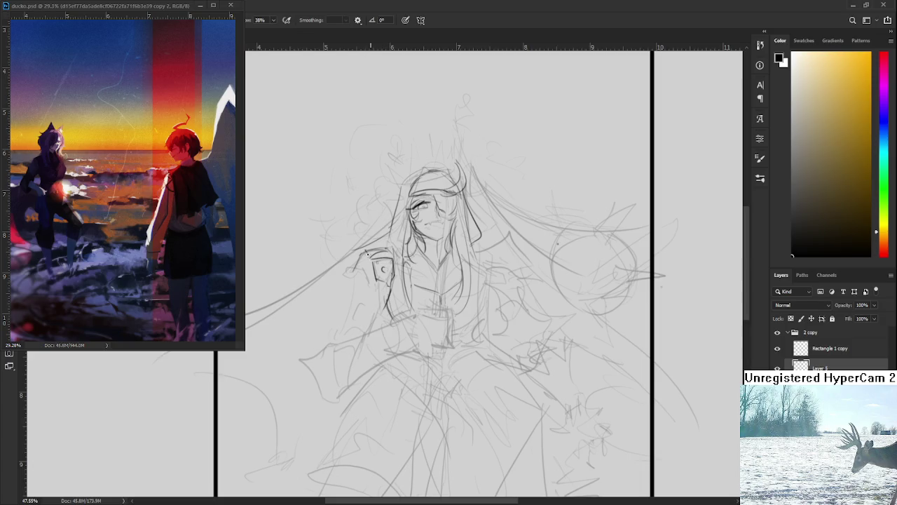
Finish the cup's top edge and try strokes left of the hand
{"action": "left_click_drag", "start_coordinate": [386, 246], "coordinate": [382, 251]}
{"action": "left_click_drag", "start_coordinate": [375, 246], "coordinate": [369, 239]}
{"action": "left_click_drag", "start_coordinate": [357, 279], "coordinate": [379, 260]}
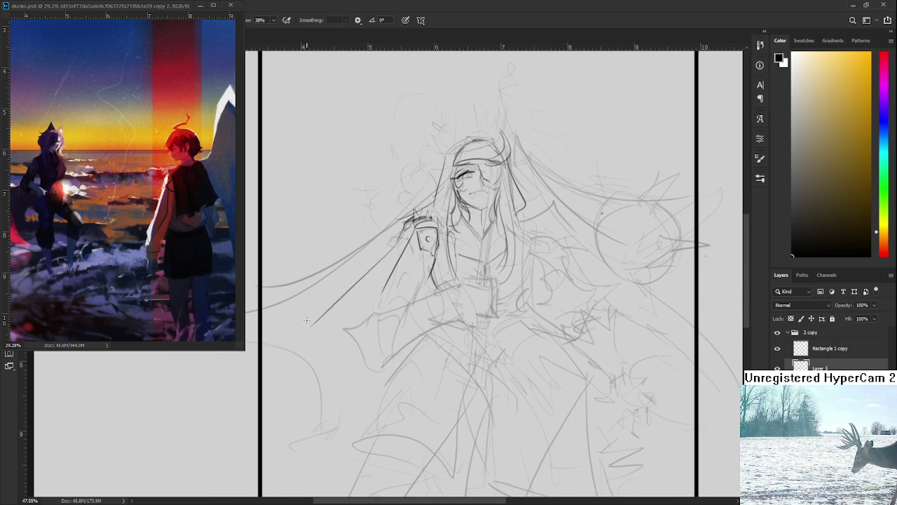
{"action": "left_click_drag", "start_coordinate": [352, 290], "coordinate": [308, 328]}
{"action": "key", "text": "ctrl+z"}
{"action": "left_click_drag", "start_coordinate": [404, 230], "coordinate": [298, 339]}
{"action": "key", "text": "ctrl+z"}
{"action": "left_click_drag", "start_coordinate": [390, 244], "coordinate": [292, 347]}
{"action": "key", "text": "ctrl+z"}
Draw a shorter stroke along the arm toward the hand, undoing the misplaced long strokes
{"action": "left_click_drag", "start_coordinate": [405, 232], "coordinate": [310, 333]}
{"action": "key", "text": "ctrl+z"}
{"action": "left_click_drag", "start_coordinate": [401, 238], "coordinate": [300, 329]}
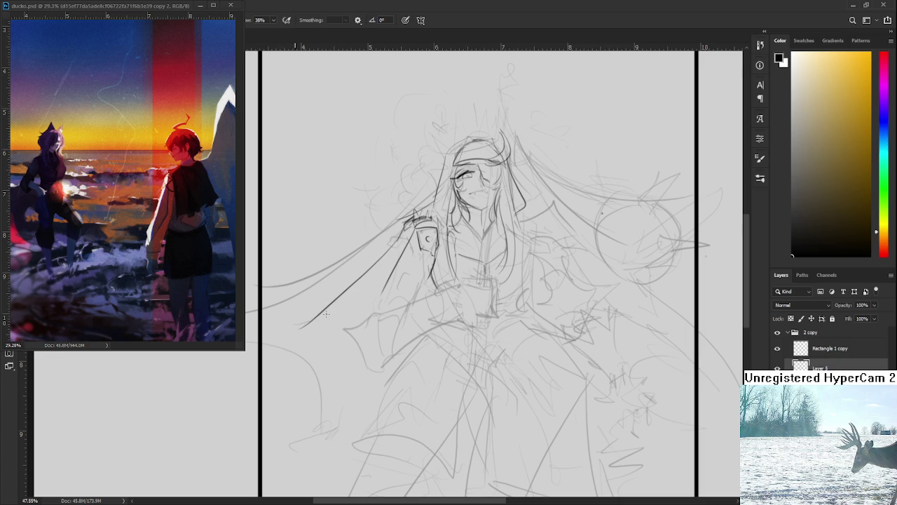
{"action": "key", "text": "ctrl+z"}
{"action": "left_click_drag", "start_coordinate": [397, 230], "coordinate": [333, 313]}
{"action": "key", "text": "ctrl+z"}
{"action": "left_click_drag", "start_coordinate": [409, 225], "coordinate": [382, 294]}
{"action": "mouse_move", "coordinate": [401, 229]}
{"action": "left_mouse_down"}
{"action": "mouse_move", "coordinate": [274, 348]}
{"action": "mouse_move", "coordinate": [289, 347]}
{"action": "left_mouse_up"}
{"action": "key", "text": "ctrl+z"}
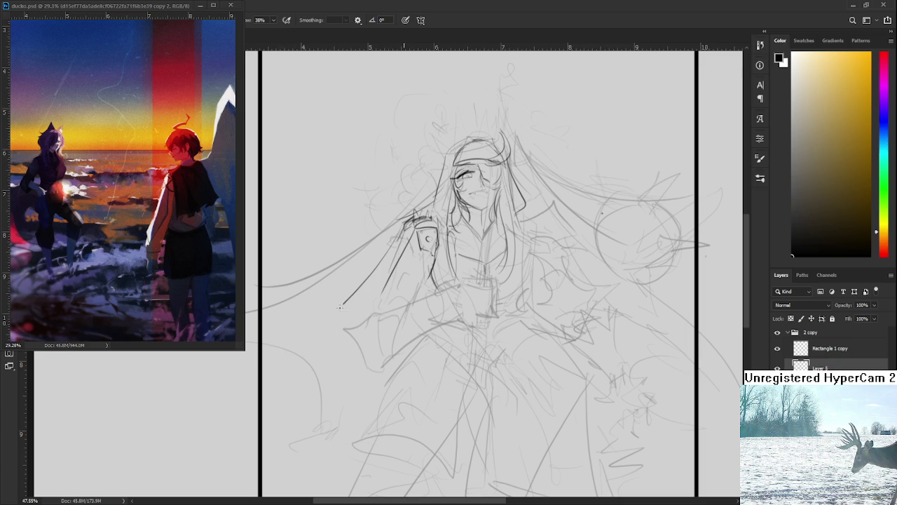
{"action": "mouse_move", "coordinate": [416, 283]}
{"action": "left_mouse_down"}
{"action": "mouse_move", "coordinate": [394, 304]}
{"action": "mouse_move", "coordinate": [377, 281]}
{"action": "left_mouse_up"}
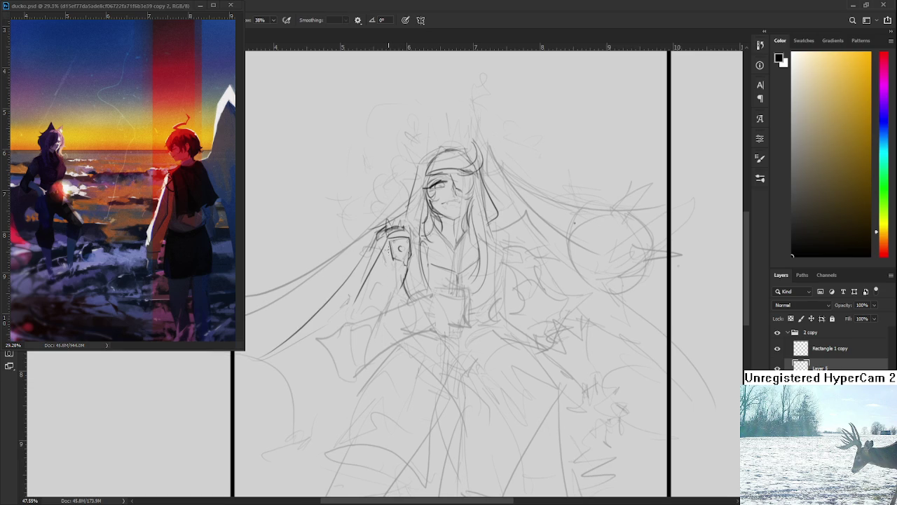
Darken the raised arm and hand lines, then sketch the belt pocket and collar
{"action": "left_click_drag", "start_coordinate": [391, 248], "coordinate": [391, 305]}
{"action": "left_click_drag", "start_coordinate": [408, 267], "coordinate": [398, 297]}
{"action": "left_click_drag", "start_coordinate": [431, 270], "coordinate": [418, 285]}
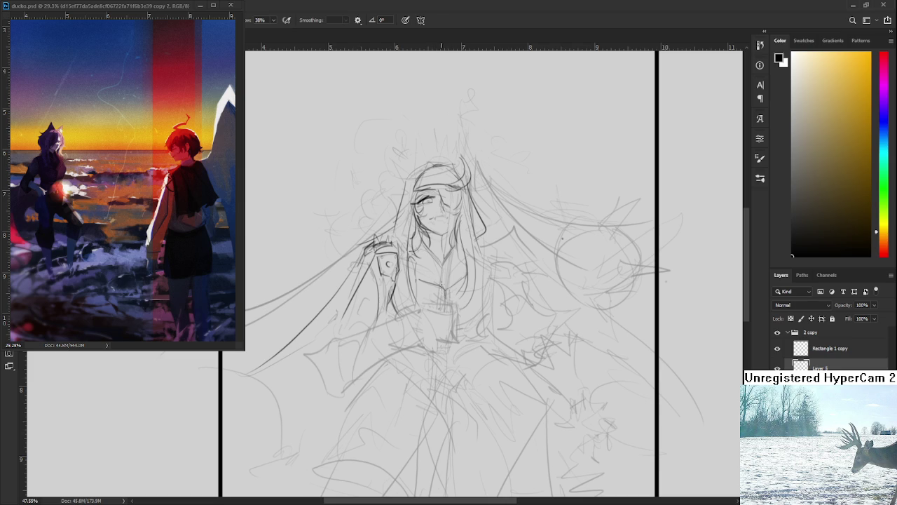
{"action": "mouse_move", "coordinate": [441, 290]}
{"action": "left_mouse_down"}
{"action": "mouse_move", "coordinate": [450, 310]}
{"action": "mouse_move", "coordinate": [457, 287]}
{"action": "mouse_move", "coordinate": [443, 295]}
{"action": "mouse_move", "coordinate": [409, 274]}
{"action": "left_mouse_up"}
{"action": "left_click_drag", "start_coordinate": [412, 253], "coordinate": [443, 272]}
Sketch the sleeve edge and curved sleeve outline along the lower arm
{"action": "scroll", "coordinate": [462, 301], "scroll_direction": "down", "scroll_amount": 2}
{"action": "scroll", "coordinate": [449, 301], "scroll_direction": "down", "scroll_amount": 2}
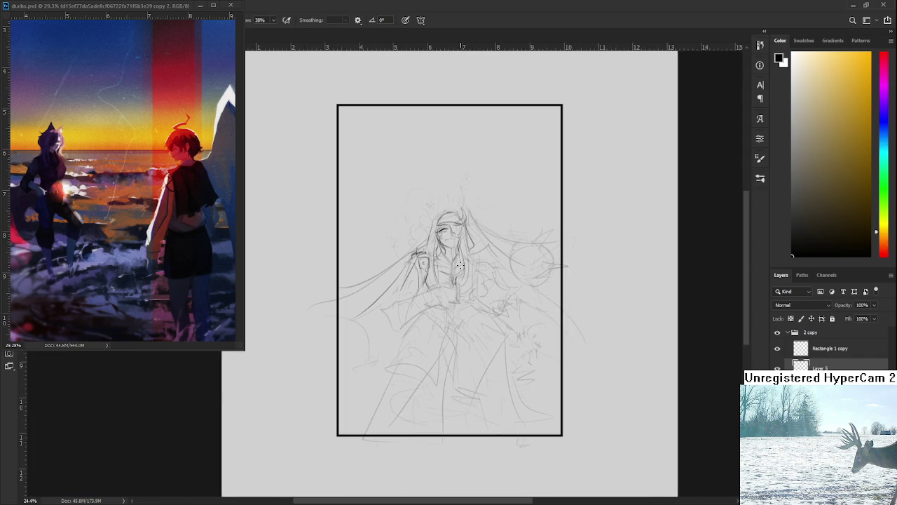
{"action": "scroll", "coordinate": [392, 301], "scroll_direction": "right", "scroll_amount": 2}
{"action": "scroll", "coordinate": [345, 302], "scroll_direction": "up", "scroll_amount": 1}
{"action": "scroll", "coordinate": [368, 300], "scroll_direction": "up", "scroll_amount": 1}
{"action": "scroll", "coordinate": [375, 298], "scroll_direction": "up", "scroll_amount": 1}
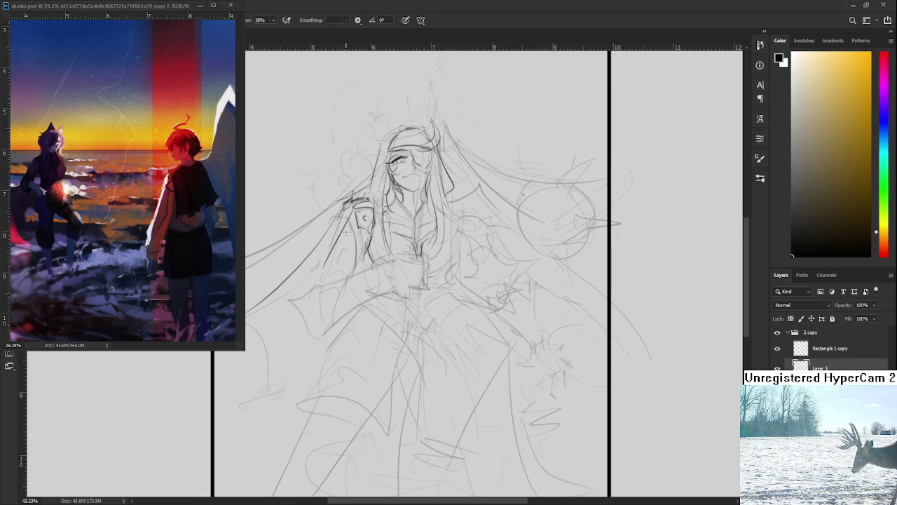
{"action": "left_click_drag", "start_coordinate": [328, 248], "coordinate": [356, 248]}
{"action": "left_click_drag", "start_coordinate": [320, 285], "coordinate": [333, 261]}
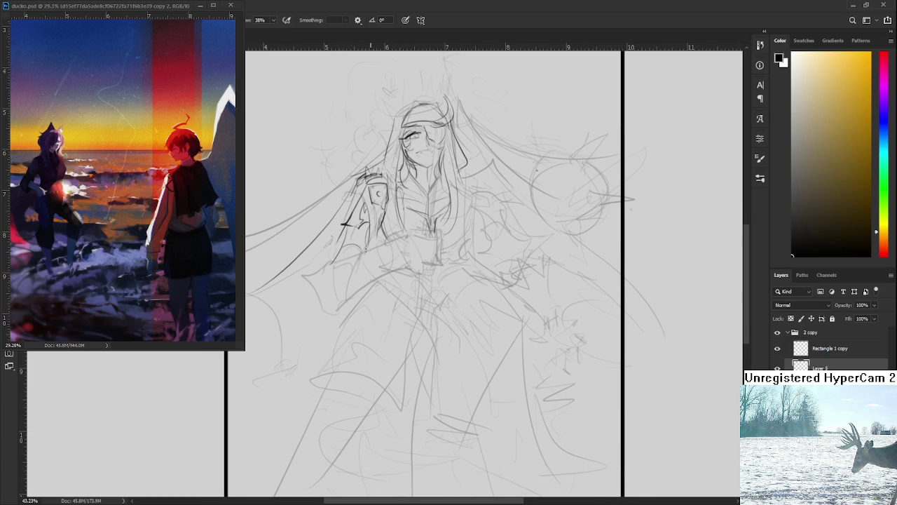
{"action": "mouse_move", "coordinate": [364, 228]}
{"action": "left_mouse_down"}
{"action": "mouse_move", "coordinate": [360, 257]}
{"action": "mouse_move", "coordinate": [368, 227]}
{"action": "left_mouse_up"}
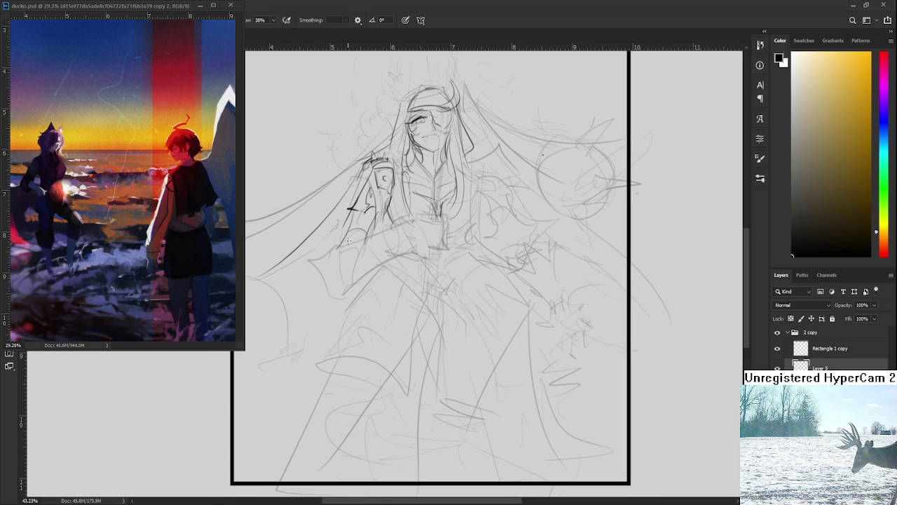
{"action": "mouse_move", "coordinate": [329, 256]}
{"action": "left_mouse_down"}
{"action": "mouse_move", "coordinate": [308, 261]}
{"action": "mouse_move", "coordinate": [339, 281]}
{"action": "left_mouse_up"}
Add a long sleeve line, small hatching, and the curved sleeve end
{"action": "mouse_move", "coordinate": [356, 243]}
{"action": "left_mouse_down"}
{"action": "mouse_move", "coordinate": [331, 258]}
{"action": "mouse_move", "coordinate": [342, 262]}
{"action": "mouse_move", "coordinate": [324, 266]}
{"action": "mouse_move", "coordinate": [417, 222]}
{"action": "mouse_move", "coordinate": [374, 267]}
{"action": "left_mouse_up"}
{"action": "key", "text": "ctrl+z"}
{"action": "key", "text": "ctrl+z"}
{"action": "key", "text": "ctrl+z"}
{"action": "left_click_drag", "start_coordinate": [423, 231], "coordinate": [339, 289]}
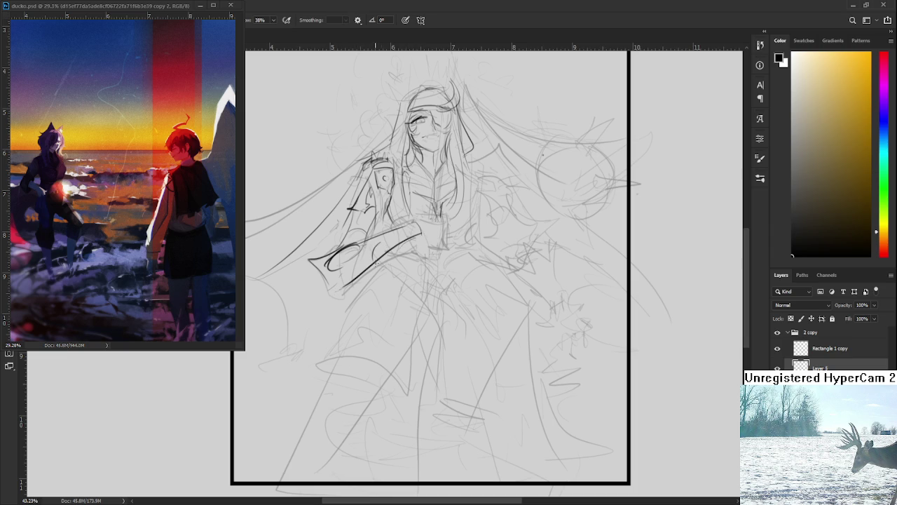
{"action": "left_click_drag", "start_coordinate": [386, 244], "coordinate": [399, 229]}
{"action": "scroll", "coordinate": [434, 267], "scroll_direction": "up", "scroll_amount": 2}
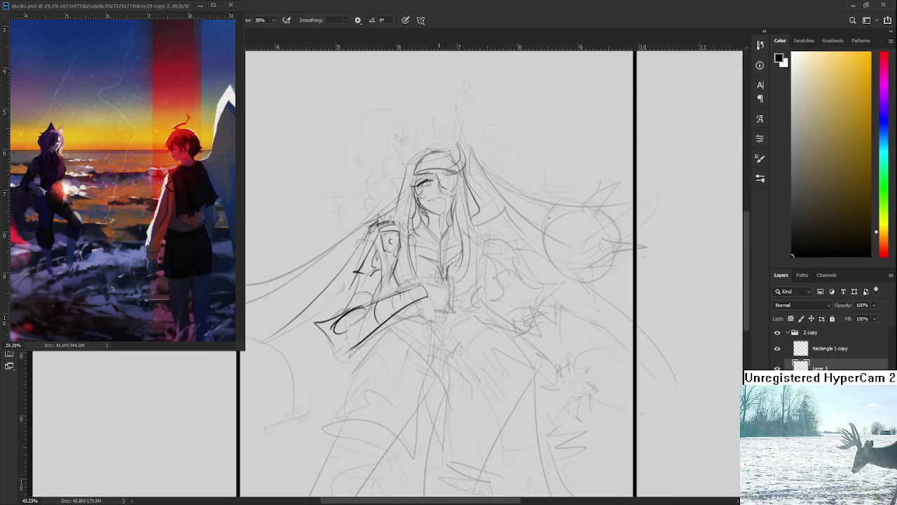
{"action": "mouse_move", "coordinate": [317, 319]}
{"action": "left_mouse_down"}
{"action": "mouse_move", "coordinate": [320, 360]}
{"action": "mouse_move", "coordinate": [379, 340]}
{"action": "mouse_move", "coordinate": [366, 305]}
{"action": "left_mouse_up"}
Rotate the arm sketch about 5° clockwise with Free Transform
{"action": "key", "text": "ctrl+t"}
{"action": "mouse_move", "coordinate": [434, 284]}
{"action": "left_mouse_down"}
{"action": "mouse_move", "coordinate": [444, 280]}
{"action": "mouse_move", "coordinate": [430, 286]}
{"action": "left_mouse_up"}
{"action": "key", "text": "Return"}
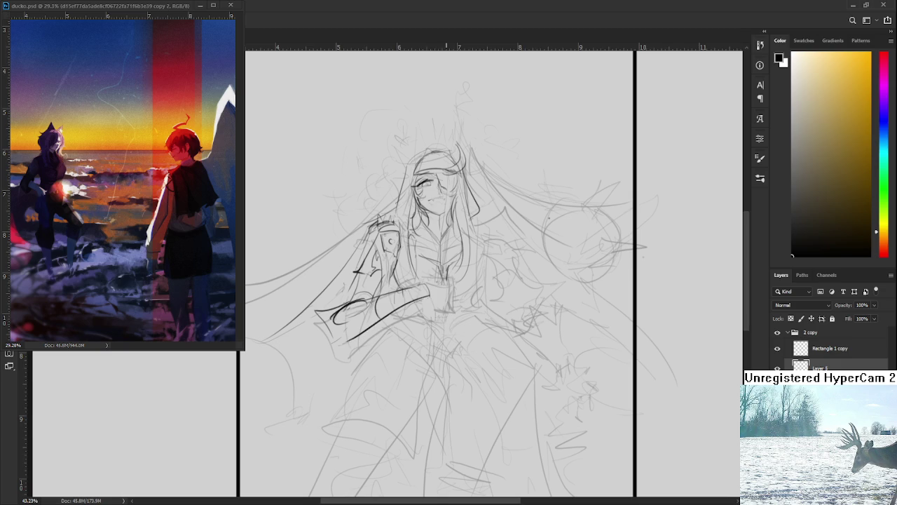
{"action": "key", "text": "b"}
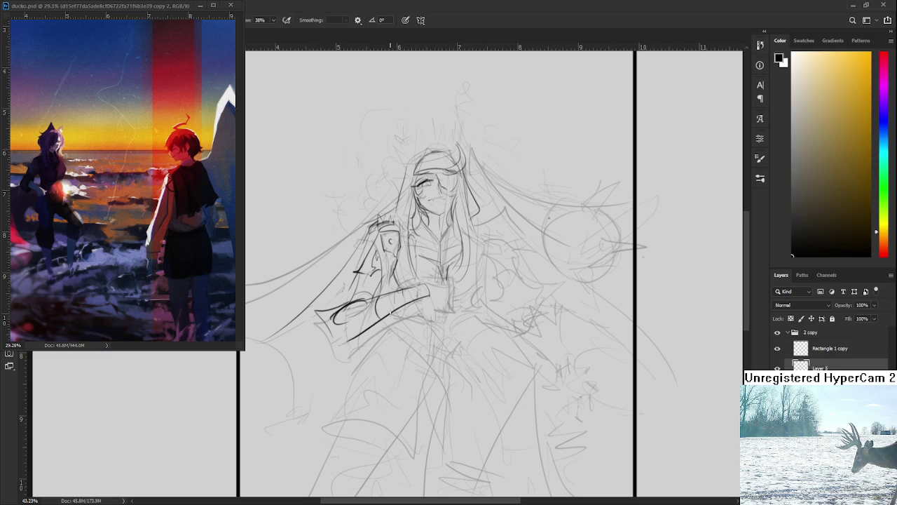
{"action": "left_click_drag", "start_coordinate": [413, 297], "coordinate": [418, 290]}
Remove the stray arm mark, draw the belt's right end, and tidy the cuff area
{"action": "key", "text": "ctrl+z"}
{"action": "mouse_move", "coordinate": [449, 303]}
{"action": "left_mouse_down"}
{"action": "mouse_move", "coordinate": [448, 286]}
{"action": "mouse_move", "coordinate": [432, 284]}
{"action": "left_mouse_up"}
{"action": "key", "text": "e"}
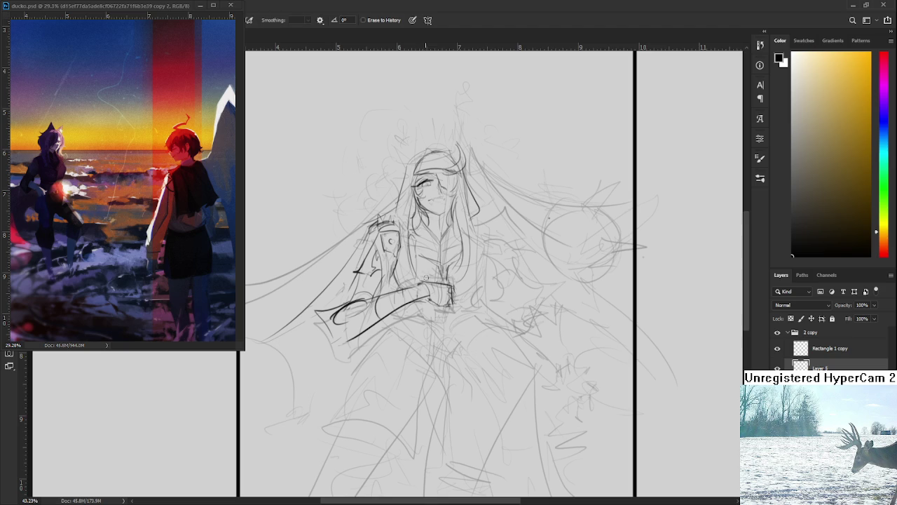
{"action": "key", "text": "b"}
{"action": "key", "text": "e"}
{"action": "key", "text": "b"}
{"action": "key", "text": "e"}
{"action": "left_click_drag", "start_coordinate": [448, 259], "coordinate": [436, 281]}
{"action": "key", "text": "b"}
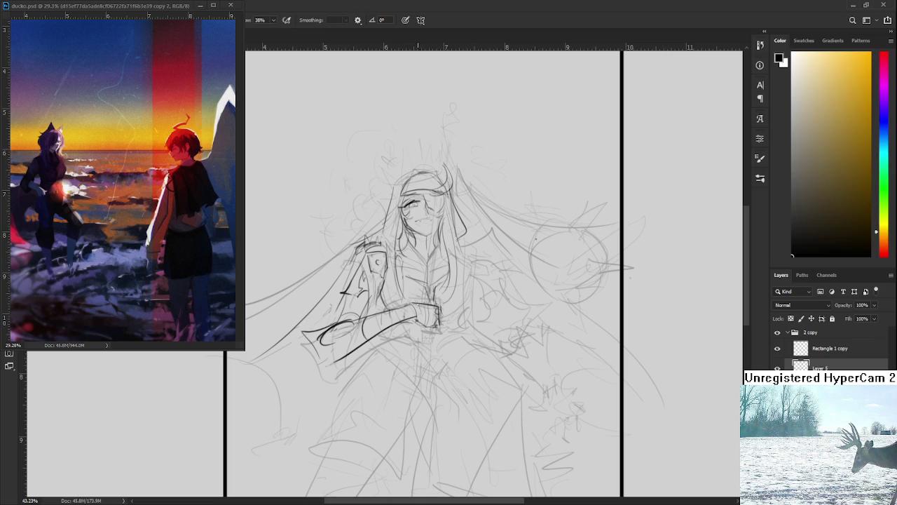
{"action": "scroll", "coordinate": [431, 290], "scroll_direction": "down", "scroll_amount": 1}
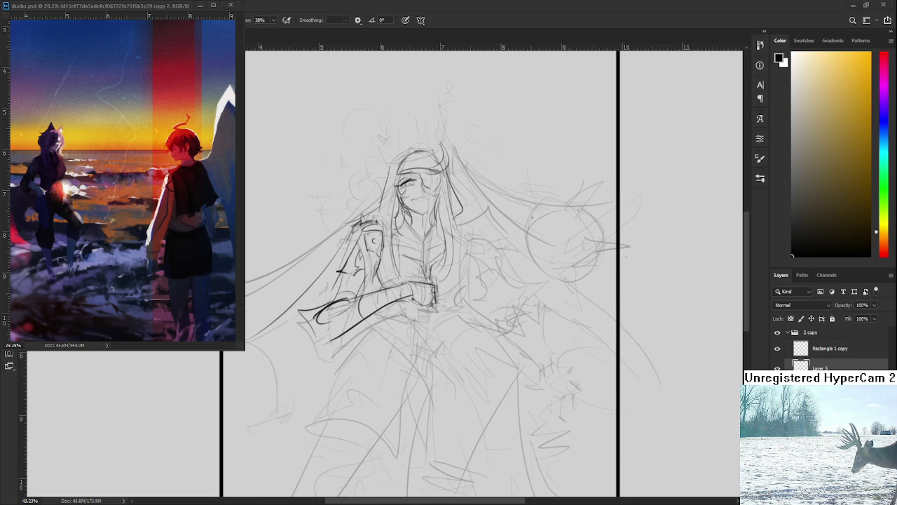
{"action": "key", "text": "h"}
{"action": "left_click_drag", "start_coordinate": [437, 302], "coordinate": [451, 298]}
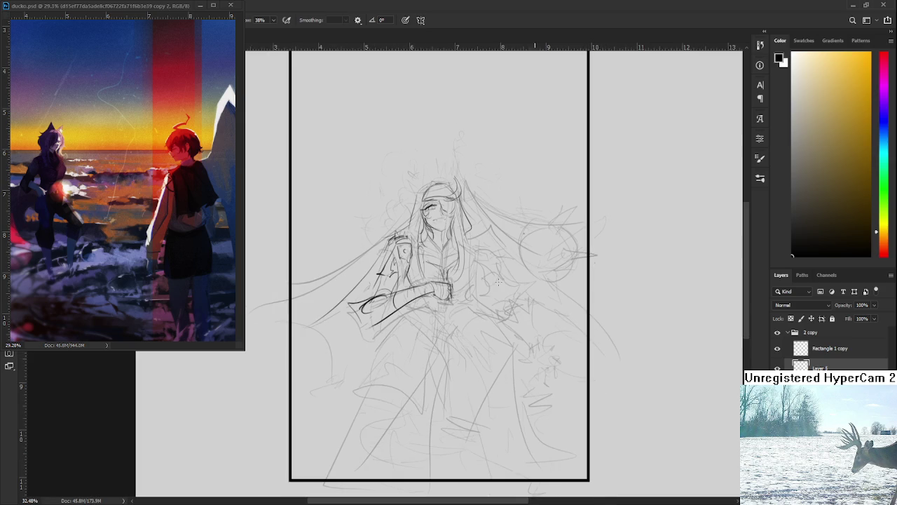
Redraw the hand's top edge and try strokes along its right edge
{"action": "scroll", "coordinate": [450, 298], "scroll_direction": "up", "scroll_amount": 2}
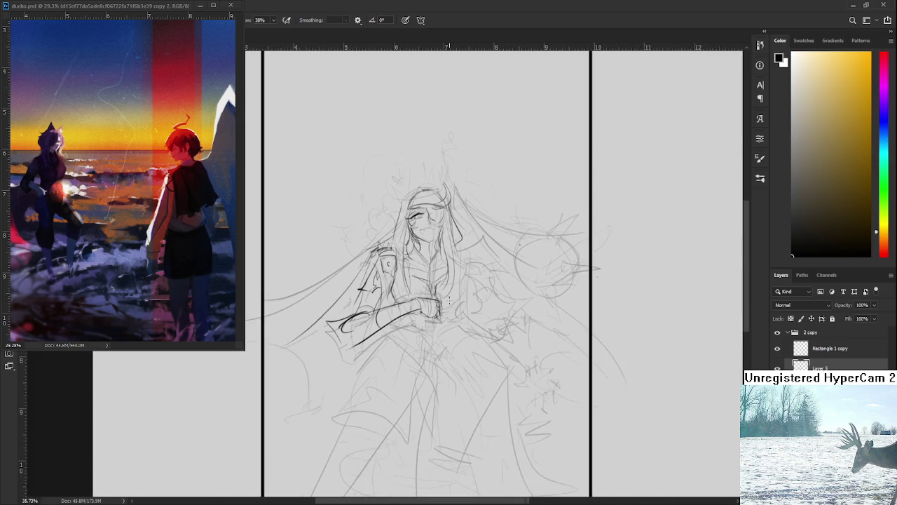
{"action": "key", "text": "e"}
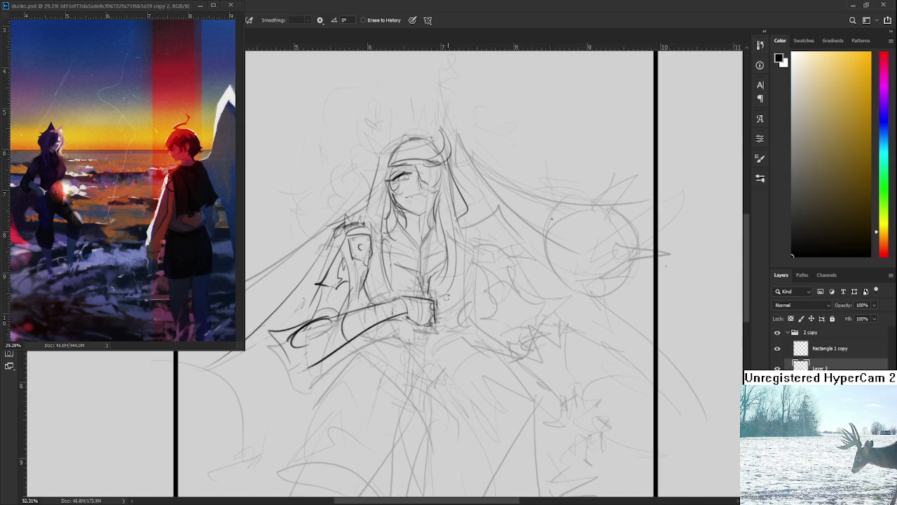
{"action": "key", "text": "b"}
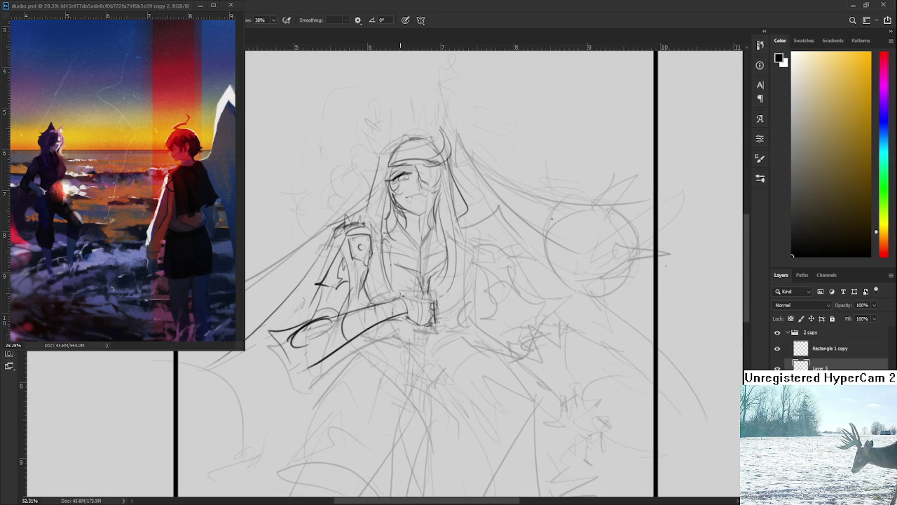
{"action": "left_click_drag", "start_coordinate": [435, 302], "coordinate": [426, 299]}
{"action": "key", "text": "e"}
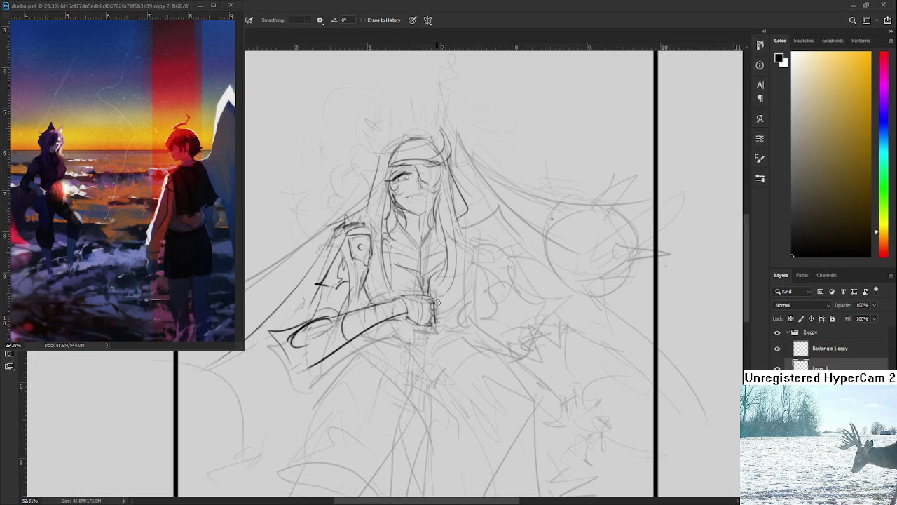
{"action": "key", "text": "b"}
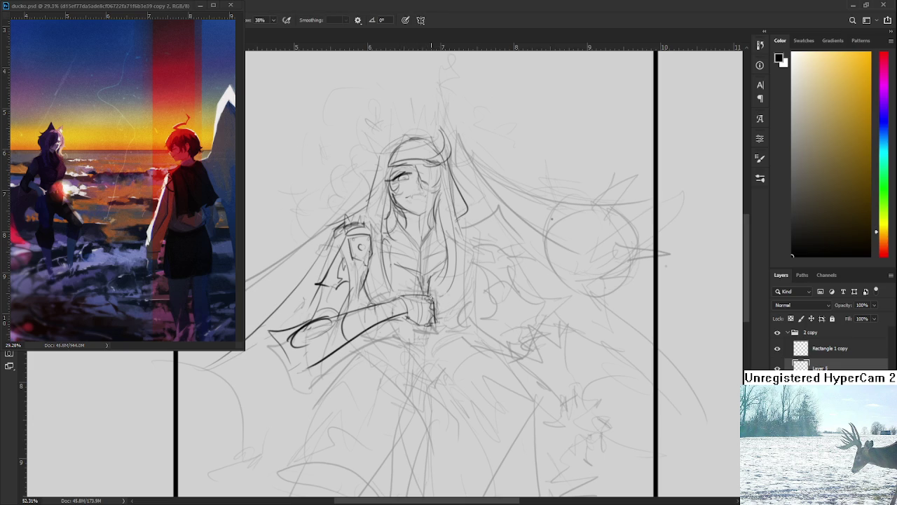
{"action": "left_click_drag", "start_coordinate": [427, 297], "coordinate": [424, 316]}
{"action": "key", "text": "e"}
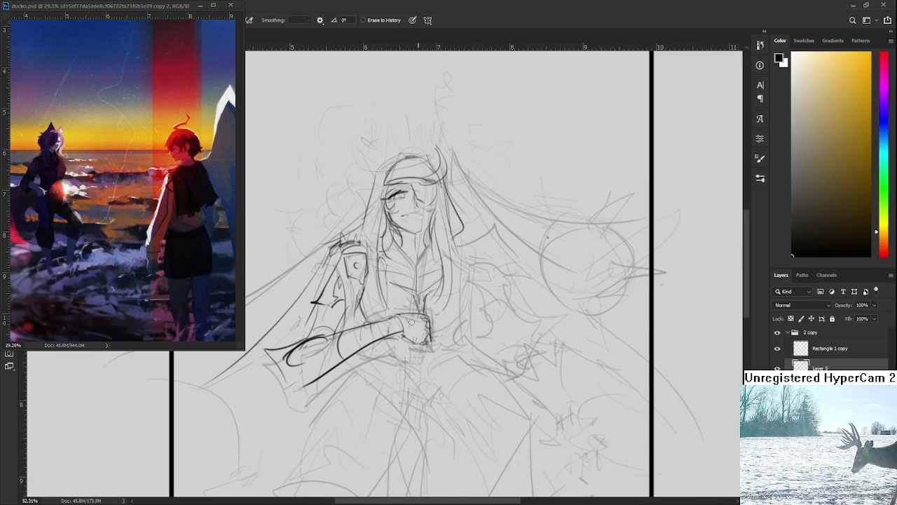
{"action": "key", "text": "b"}
{"action": "left_click_drag", "start_coordinate": [420, 321], "coordinate": [422, 341]}
{"action": "key", "text": "ctrl+z"}
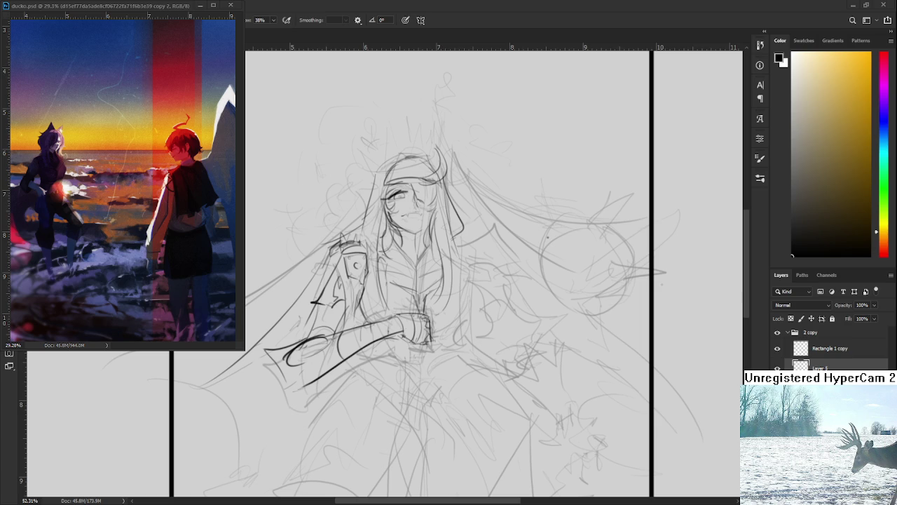
{"action": "scroll", "coordinate": [427, 348], "scroll_direction": "down", "scroll_amount": 3}
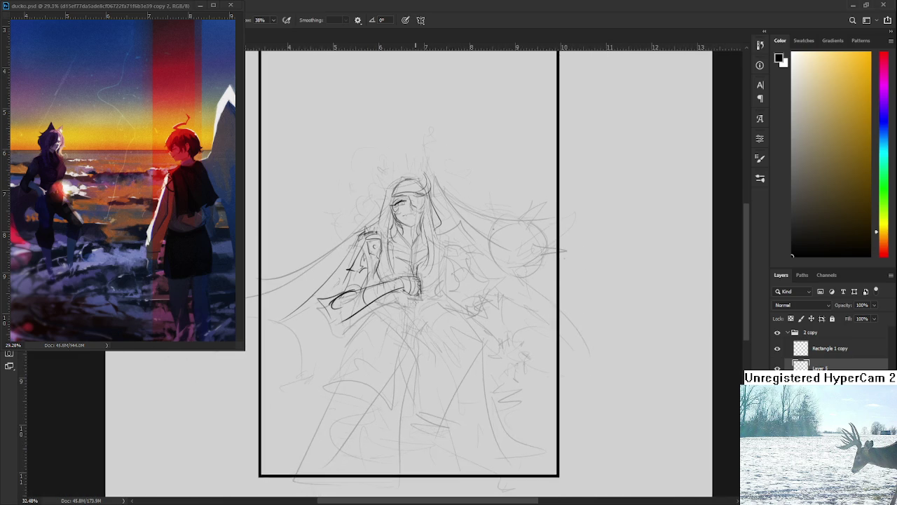
Pan around the canvas and zoom out until the whole black-framed page shows
{"action": "scroll", "coordinate": [414, 300], "scroll_direction": "up", "scroll_amount": 1}
{"action": "left_click_drag", "start_coordinate": [413, 300], "coordinate": [427, 305]}
{"action": "scroll", "coordinate": [427, 305], "scroll_direction": "down", "scroll_amount": 1}
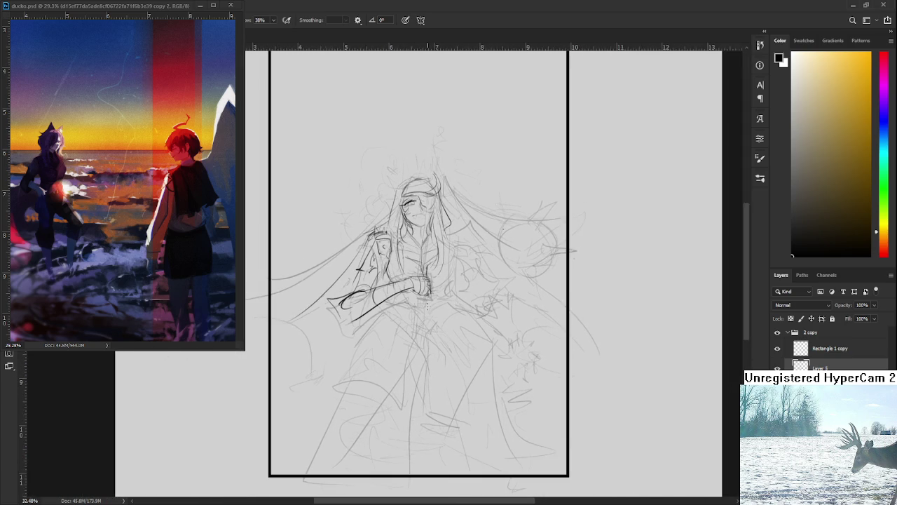
{"action": "scroll", "coordinate": [432, 302], "scroll_direction": "up", "scroll_amount": 2}
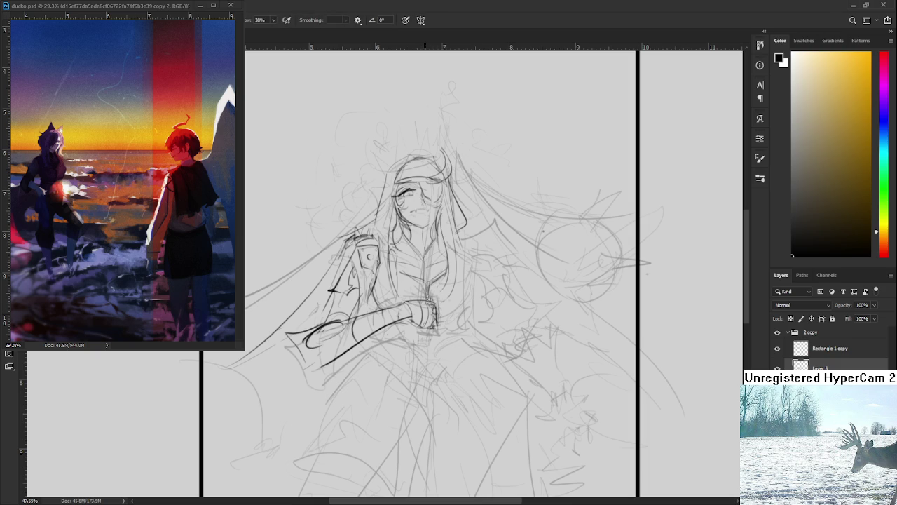
{"action": "key", "text": "ctrl+minus"}
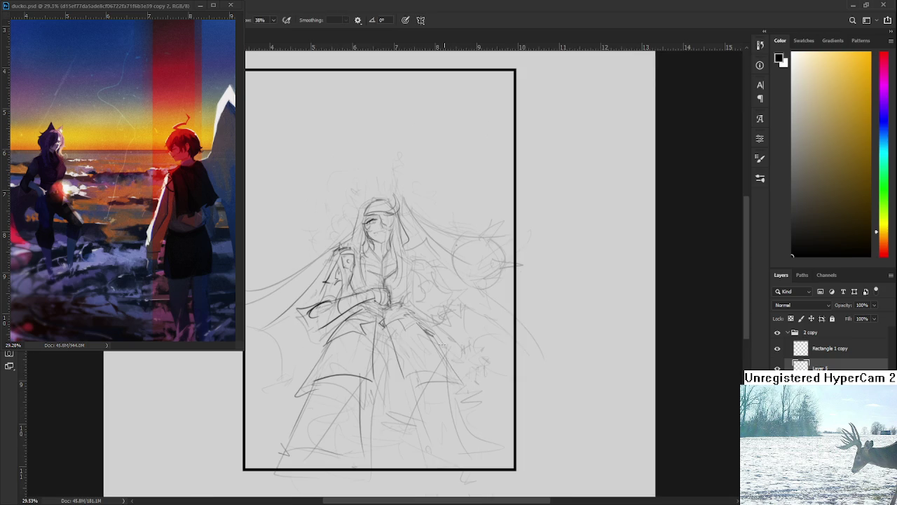
Try a diagonal pencil stroke at the lower right, then undo the attempts
{"action": "left_click_drag", "start_coordinate": [462, 369], "coordinate": [501, 441]}
{"action": "key", "text": "ctrl+z"}
{"action": "left_click_drag", "start_coordinate": [465, 384], "coordinate": [496, 436]}
{"action": "key", "text": "ctrl+z"}
{"action": "key", "text": "ctrl+z"}
{"action": "key", "text": "ctrl+z"}
{"action": "key", "text": "ctrl+z"}
{"action": "key", "text": "ctrl+z"}
Erase stray marks at the lower left and across the lower body with the Eraser
{"action": "key", "text": "e"}
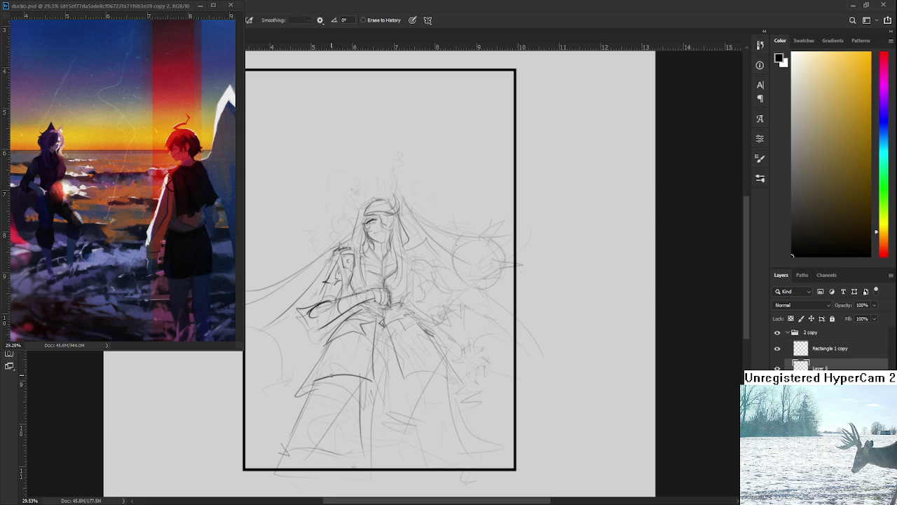
{"action": "left_click_drag", "start_coordinate": [308, 388], "coordinate": [330, 373]}
{"action": "key", "text": "bracketleft"}
{"action": "key", "text": "bracketleft"}
{"action": "key", "text": "bracketleft"}
{"action": "key", "text": "bracketright"}
{"action": "key", "text": "bracketright"}
{"action": "key", "text": "bracketright"}
{"action": "left_click_drag", "start_coordinate": [336, 375], "coordinate": [361, 452]}
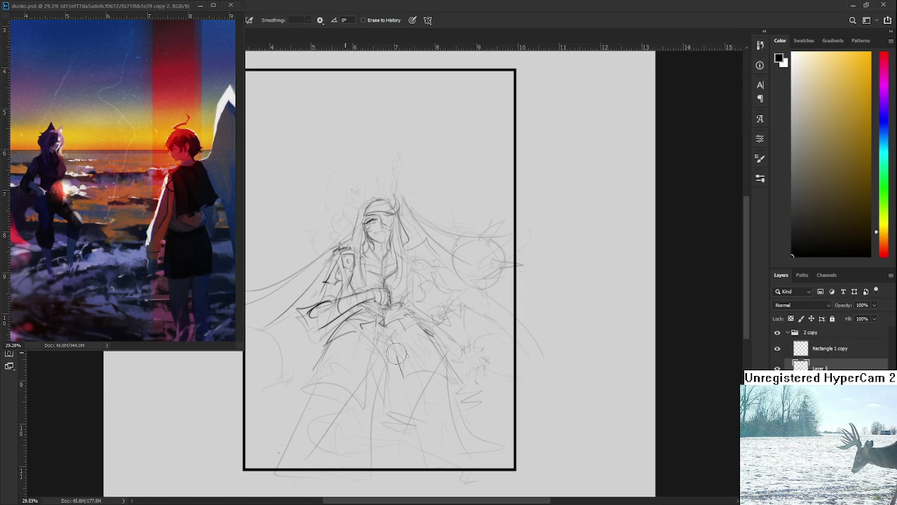
{"action": "left_click_drag", "start_coordinate": [417, 363], "coordinate": [441, 347]}
{"action": "scroll", "coordinate": [485, 271], "scroll_direction": "up", "scroll_amount": 3}
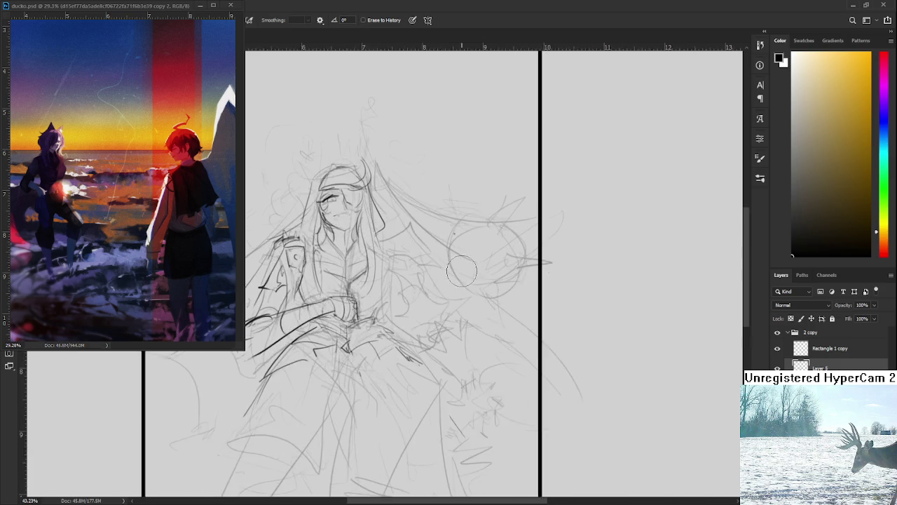
{"action": "left_click_drag", "start_coordinate": [457, 335], "coordinate": [498, 286]}
{"action": "scroll", "coordinate": [471, 282], "scroll_direction": "down", "scroll_amount": 2}
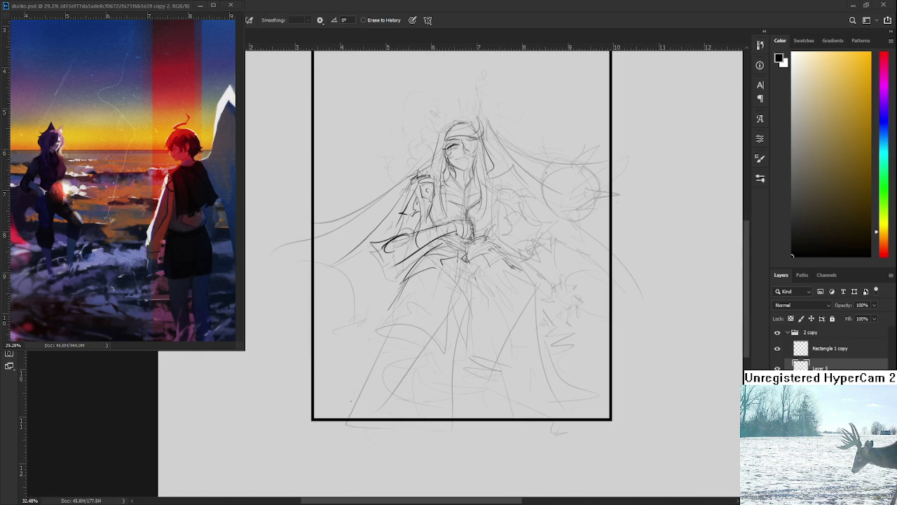
{"action": "scroll", "coordinate": [389, 282], "scroll_direction": "down", "scroll_amount": 1}
{"action": "key", "text": "b"}
{"action": "key", "text": "ctrl+z"}
{"action": "key", "text": "ctrl+z"}
{"action": "mouse_move", "coordinate": [398, 283]}
{"action": "left_mouse_down"}
{"action": "mouse_move", "coordinate": [353, 330]}
{"action": "mouse_move", "coordinate": [350, 319]}
{"action": "left_mouse_up"}
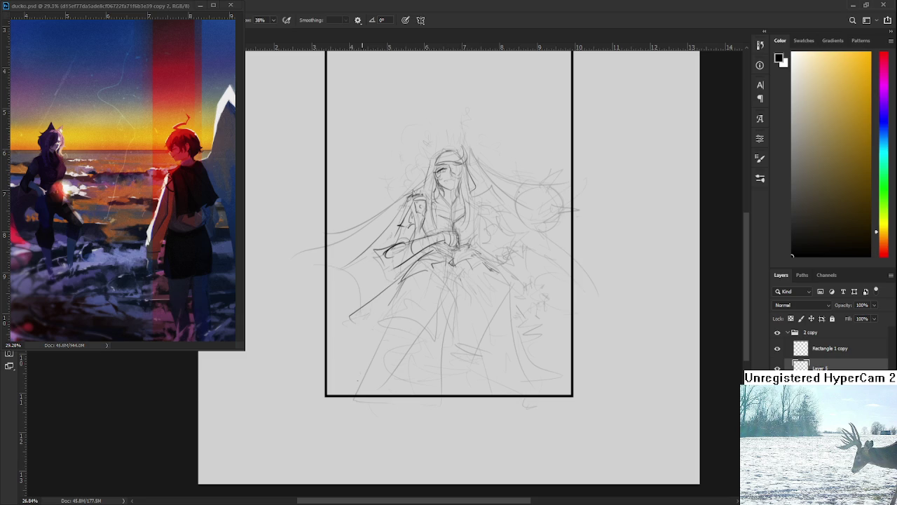
{"action": "mouse_move", "coordinate": [404, 277]}
{"action": "left_mouse_down"}
{"action": "mouse_move", "coordinate": [365, 349]}
{"action": "mouse_move", "coordinate": [391, 349]}
{"action": "left_mouse_up"}
{"action": "left_click_drag", "start_coordinate": [412, 313], "coordinate": [360, 359]}
{"action": "mouse_move", "coordinate": [433, 327]}
{"action": "left_mouse_down"}
{"action": "mouse_move", "coordinate": [421, 375]}
{"action": "mouse_move", "coordinate": [416, 325]}
{"action": "left_mouse_up"}
{"action": "mouse_move", "coordinate": [451, 268]}
{"action": "left_mouse_down"}
{"action": "mouse_move", "coordinate": [458, 306]}
{"action": "mouse_move", "coordinate": [413, 289]}
{"action": "left_mouse_up"}
{"action": "left_click_drag", "start_coordinate": [478, 296], "coordinate": [525, 366]}
{"action": "left_click_drag", "start_coordinate": [497, 316], "coordinate": [527, 346]}
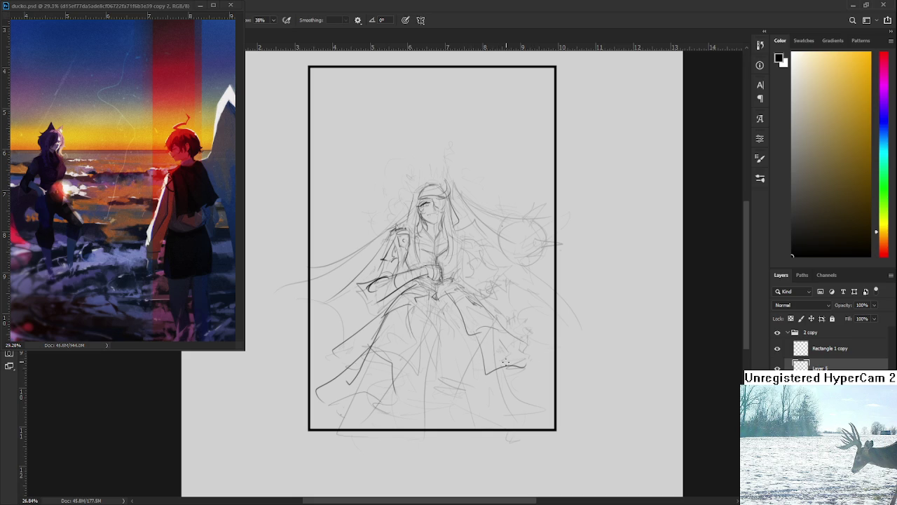
{"action": "left_click_drag", "start_coordinate": [522, 410], "coordinate": [531, 402]}
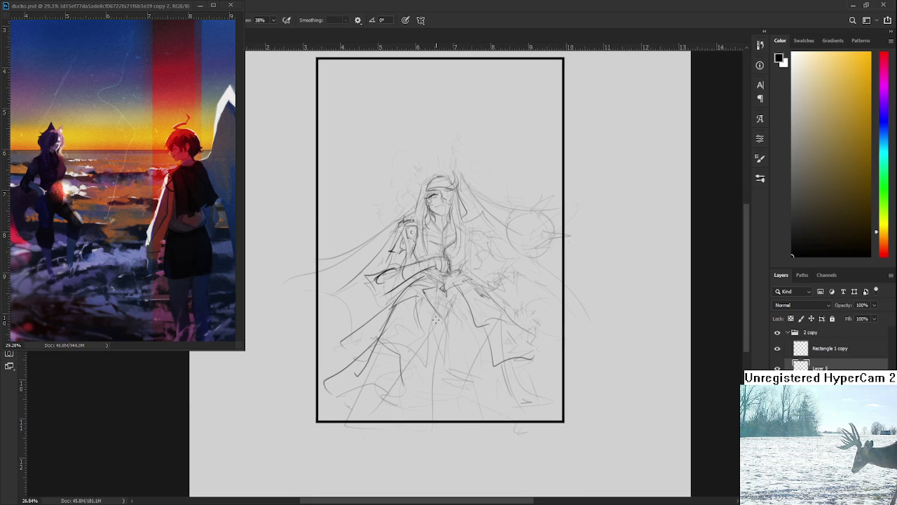
{"action": "left_click_drag", "start_coordinate": [418, 383], "coordinate": [395, 351]}
{"action": "mouse_move", "coordinate": [438, 323]}
{"action": "left_mouse_down"}
{"action": "mouse_move", "coordinate": [437, 378]}
{"action": "mouse_move", "coordinate": [476, 333]}
{"action": "left_mouse_up"}
{"action": "mouse_move", "coordinate": [419, 353]}
{"action": "left_mouse_down"}
{"action": "mouse_move", "coordinate": [410, 392]}
{"action": "mouse_move", "coordinate": [427, 396]}
{"action": "mouse_move", "coordinate": [438, 415]}
{"action": "left_mouse_up"}
{"action": "left_click_drag", "start_coordinate": [449, 352], "coordinate": [470, 385]}
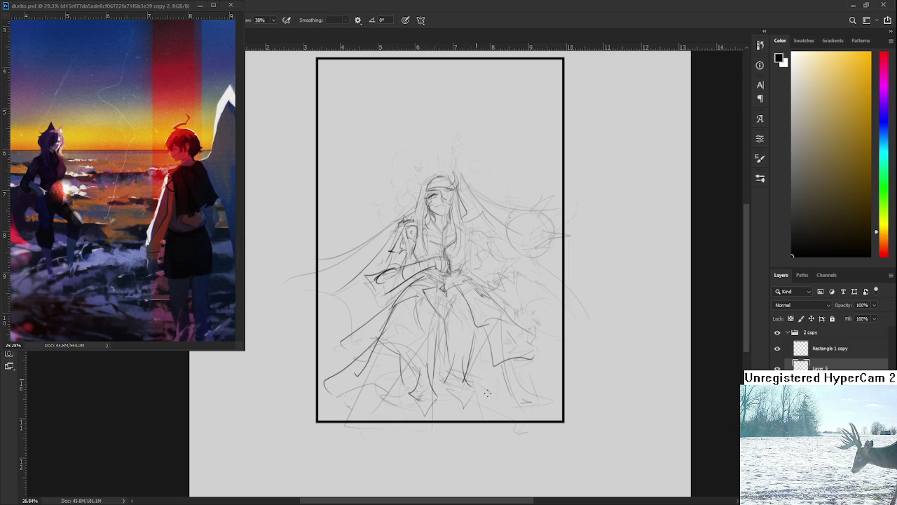
{"action": "mouse_move", "coordinate": [489, 393]}
{"action": "left_mouse_down"}
{"action": "mouse_move", "coordinate": [479, 422]}
{"action": "mouse_move", "coordinate": [440, 384]}
{"action": "left_mouse_up"}
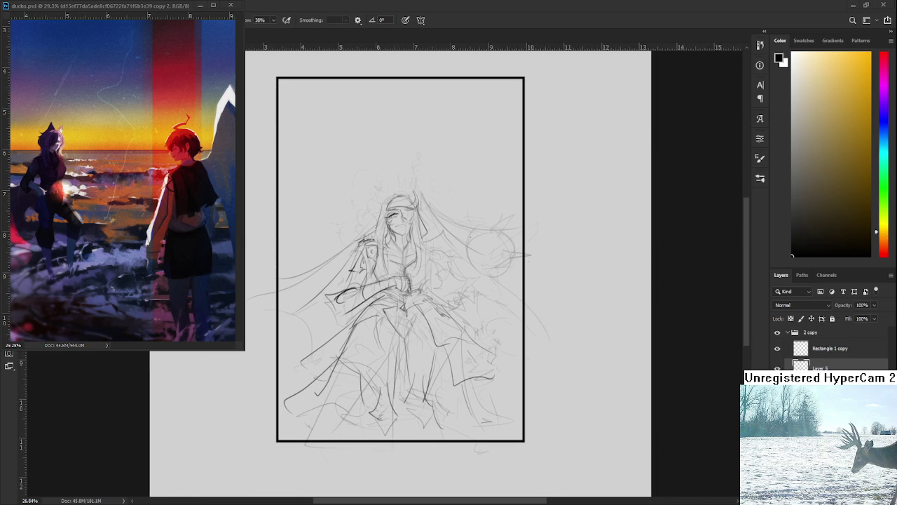
Zoom in and sketch short zigzag strokes on the figure's right shoulder
{"action": "scroll", "coordinate": [401, 204], "scroll_direction": "up", "scroll_amount": 3}
{"action": "scroll", "coordinate": [401, 203], "scroll_direction": "up", "scroll_amount": 2}
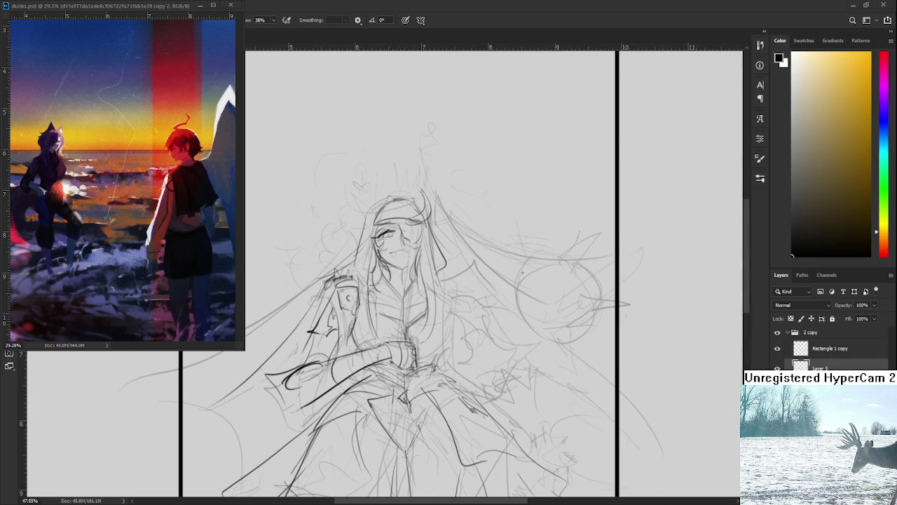
{"action": "scroll", "coordinate": [443, 254], "scroll_direction": "up", "scroll_amount": 1}
{"action": "mouse_move", "coordinate": [452, 249]}
{"action": "left_mouse_down"}
{"action": "mouse_move", "coordinate": [443, 300]}
{"action": "mouse_move", "coordinate": [488, 261]}
{"action": "mouse_move", "coordinate": [480, 300]}
{"action": "mouse_move", "coordinate": [518, 333]}
{"action": "left_mouse_up"}
{"action": "key", "text": "ctrl+z"}
{"action": "mouse_move", "coordinate": [458, 330]}
{"action": "left_mouse_down"}
{"action": "mouse_move", "coordinate": [495, 295]}
{"action": "mouse_move", "coordinate": [523, 307]}
{"action": "mouse_move", "coordinate": [494, 297]}
{"action": "left_mouse_up"}
{"action": "mouse_move", "coordinate": [456, 273]}
{"action": "left_mouse_down"}
{"action": "mouse_move", "coordinate": [479, 318]}
{"action": "mouse_move", "coordinate": [473, 302]}
{"action": "mouse_move", "coordinate": [483, 286]}
{"action": "mouse_move", "coordinate": [476, 308]}
{"action": "mouse_move", "coordinate": [508, 299]}
{"action": "mouse_move", "coordinate": [490, 339]}
{"action": "mouse_move", "coordinate": [502, 353]}
{"action": "left_mouse_up"}
{"action": "key", "text": "ctrl+z"}
Darken the spiky shapes on the figure's right side with short vertical strokes
{"action": "mouse_move", "coordinate": [512, 312]}
{"action": "left_mouse_down"}
{"action": "mouse_move", "coordinate": [481, 313]}
{"action": "mouse_move", "coordinate": [493, 292]}
{"action": "mouse_move", "coordinate": [484, 330]}
{"action": "mouse_move", "coordinate": [483, 316]}
{"action": "mouse_move", "coordinate": [454, 312]}
{"action": "left_mouse_up"}
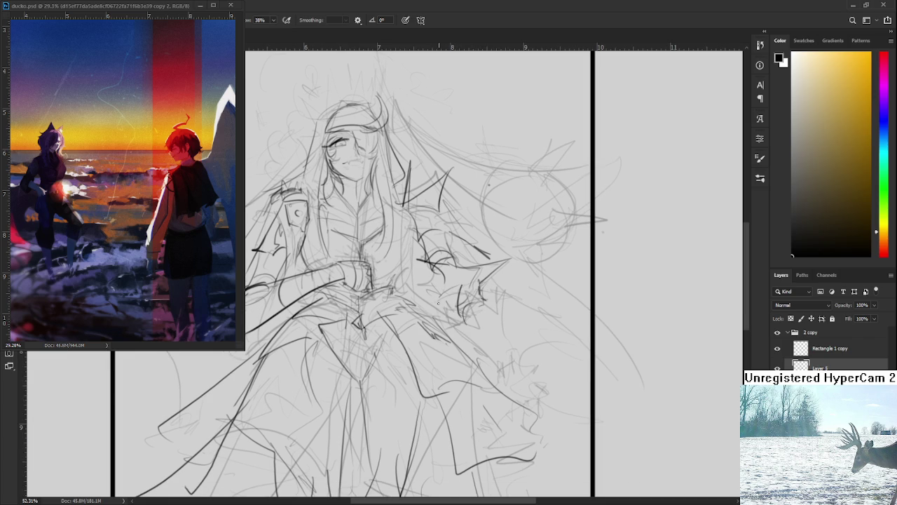
{"action": "mouse_move", "coordinate": [464, 308]}
{"action": "left_mouse_down"}
{"action": "mouse_move", "coordinate": [445, 337]}
{"action": "mouse_move", "coordinate": [479, 327]}
{"action": "mouse_move", "coordinate": [489, 335]}
{"action": "mouse_move", "coordinate": [482, 347]}
{"action": "mouse_move", "coordinate": [481, 324]}
{"action": "mouse_move", "coordinate": [502, 342]}
{"action": "mouse_move", "coordinate": [494, 353]}
{"action": "left_mouse_up"}
{"action": "left_click_drag", "start_coordinate": [495, 350], "coordinate": [494, 305]}
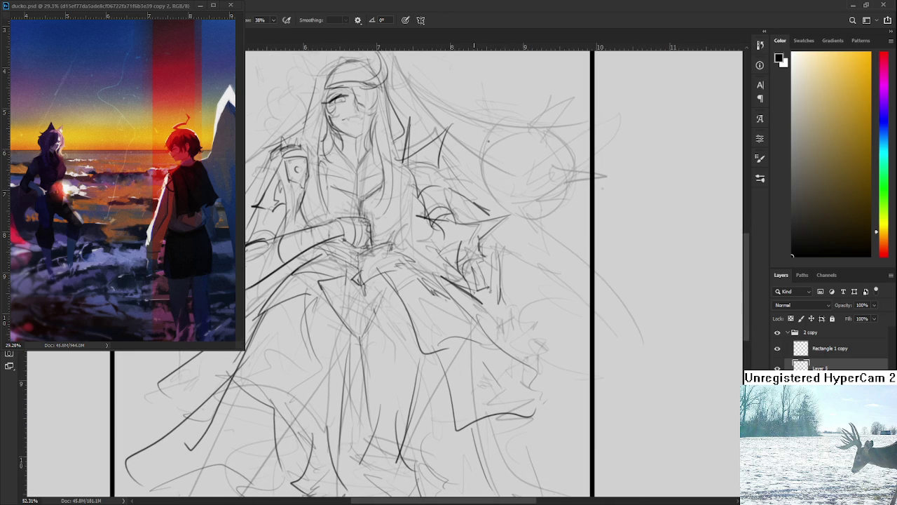
{"action": "left_click_drag", "start_coordinate": [469, 290], "coordinate": [496, 359]}
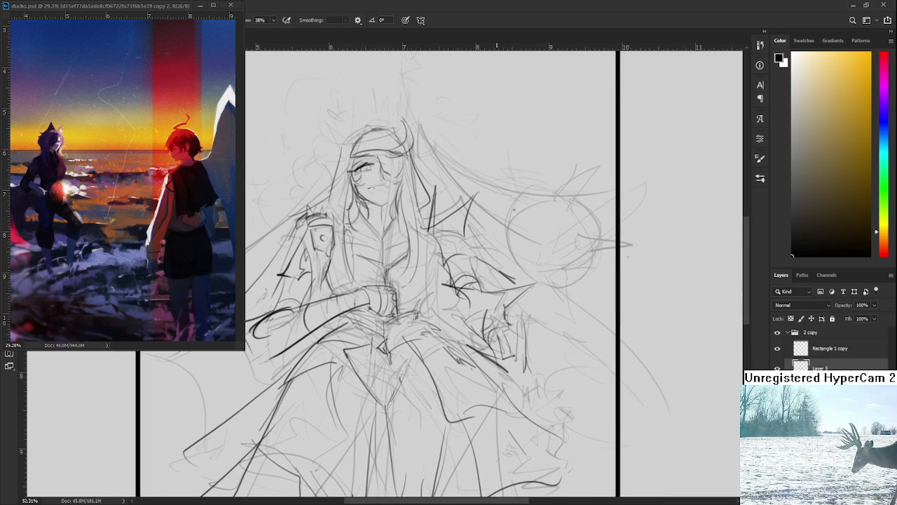
{"action": "scroll", "coordinate": [484, 329], "scroll_direction": "down", "scroll_amount": 2}
{"action": "scroll", "coordinate": [478, 319], "scroll_direction": "down", "scroll_amount": 2}
{"action": "scroll", "coordinate": [520, 307], "scroll_direction": "up", "scroll_amount": 1}
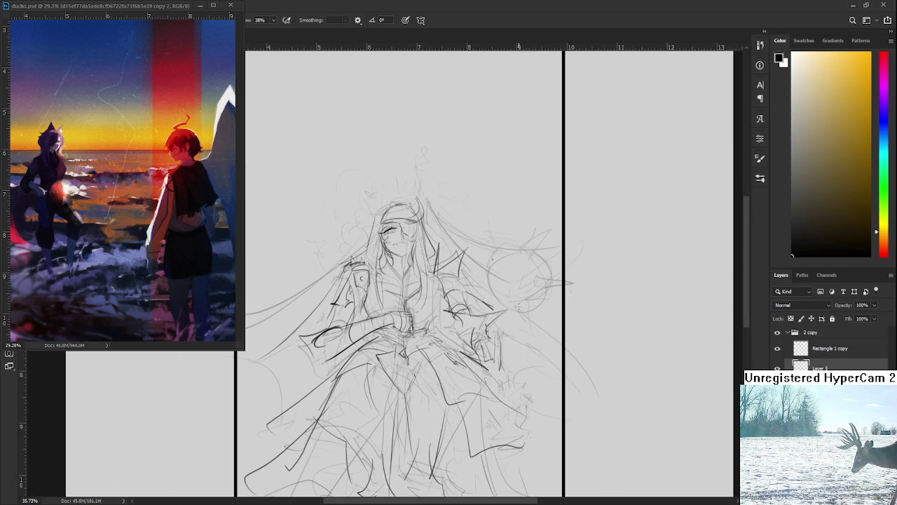
{"action": "scroll", "coordinate": [518, 309], "scroll_direction": "up", "scroll_amount": 1}
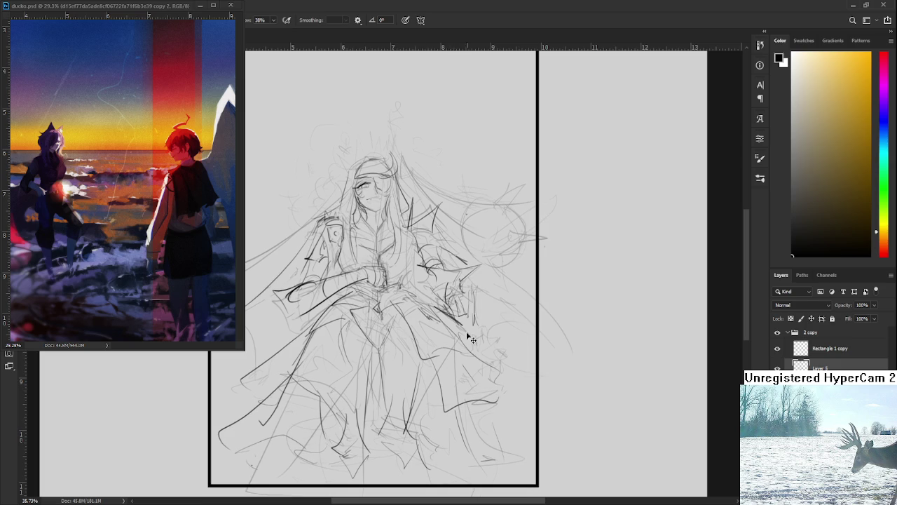
Add dark strokes and small marks around the right hand, plus faint torso lines
{"action": "left_click_drag", "start_coordinate": [449, 314], "coordinate": [482, 341]}
{"action": "key", "text": "ctrl+z"}
{"action": "left_click_drag", "start_coordinate": [480, 294], "coordinate": [477, 357]}
{"action": "mouse_move", "coordinate": [469, 325]}
{"action": "left_mouse_down"}
{"action": "mouse_move", "coordinate": [496, 350]}
{"action": "mouse_move", "coordinate": [492, 372]}
{"action": "mouse_move", "coordinate": [483, 363]}
{"action": "mouse_move", "coordinate": [494, 357]}
{"action": "left_mouse_up"}
{"action": "key", "text": "ctrl+z"}
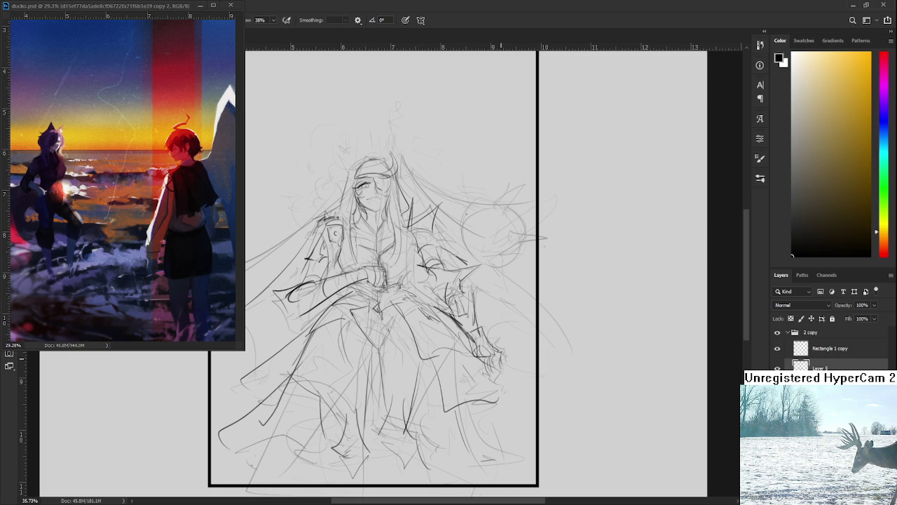
{"action": "left_click_drag", "start_coordinate": [470, 334], "coordinate": [475, 363]}
{"action": "mouse_move", "coordinate": [487, 332]}
{"action": "left_mouse_down"}
{"action": "mouse_move", "coordinate": [495, 342]}
{"action": "mouse_move", "coordinate": [502, 325]}
{"action": "left_mouse_up"}
{"action": "left_click_drag", "start_coordinate": [502, 326], "coordinate": [528, 387]}
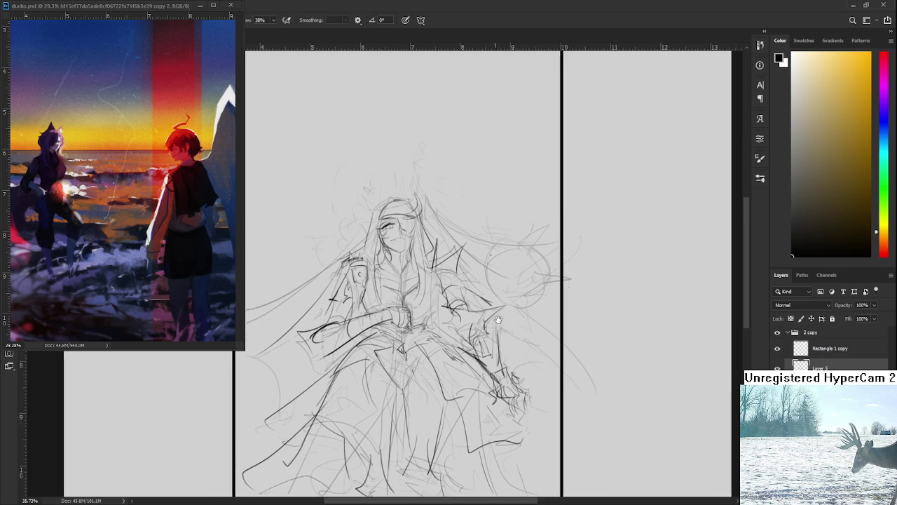
{"action": "mouse_move", "coordinate": [466, 287]}
{"action": "left_mouse_down"}
{"action": "mouse_move", "coordinate": [479, 299]}
{"action": "mouse_move", "coordinate": [472, 281]}
{"action": "left_mouse_up"}
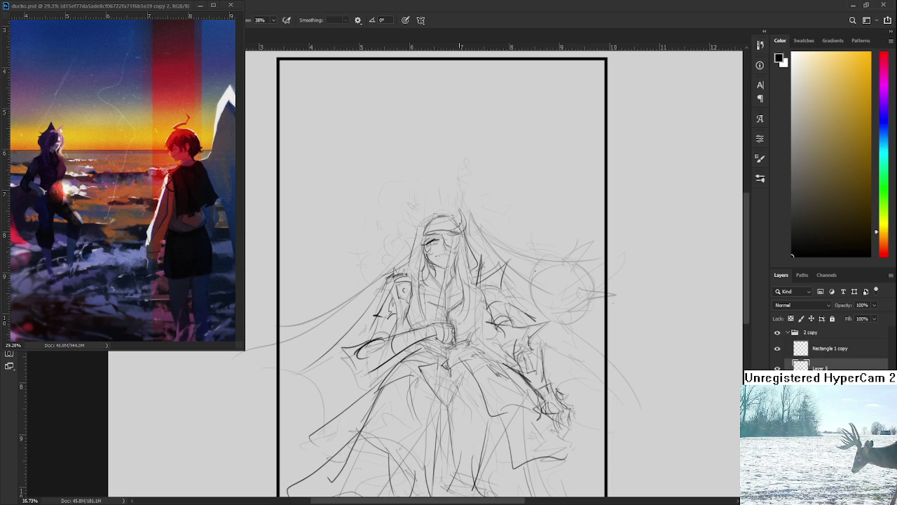
{"action": "left_click_drag", "start_coordinate": [443, 259], "coordinate": [447, 315]}
Zoom out to the framed sketch and draw a long hair strand sweeping right from the head
{"action": "scroll", "coordinate": [459, 221], "scroll_direction": "up", "scroll_amount": 1}
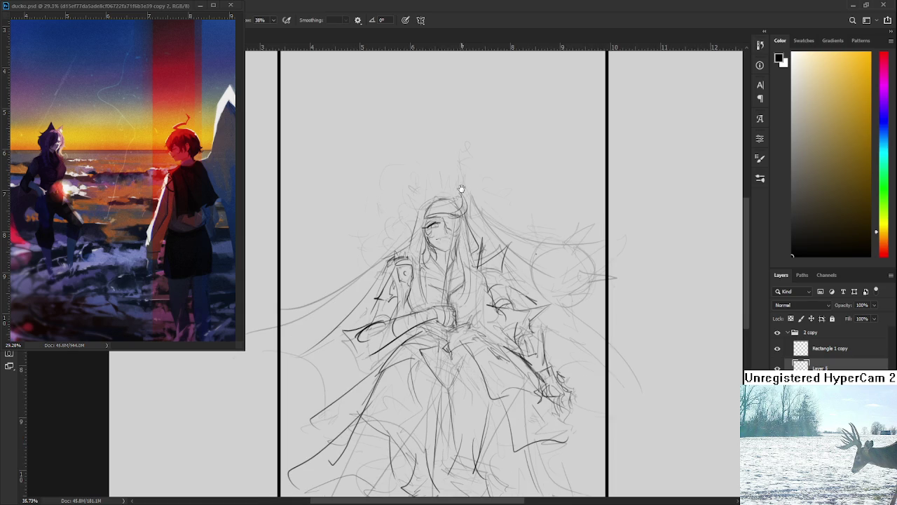
{"action": "scroll", "coordinate": [463, 189], "scroll_direction": "down", "scroll_amount": 1}
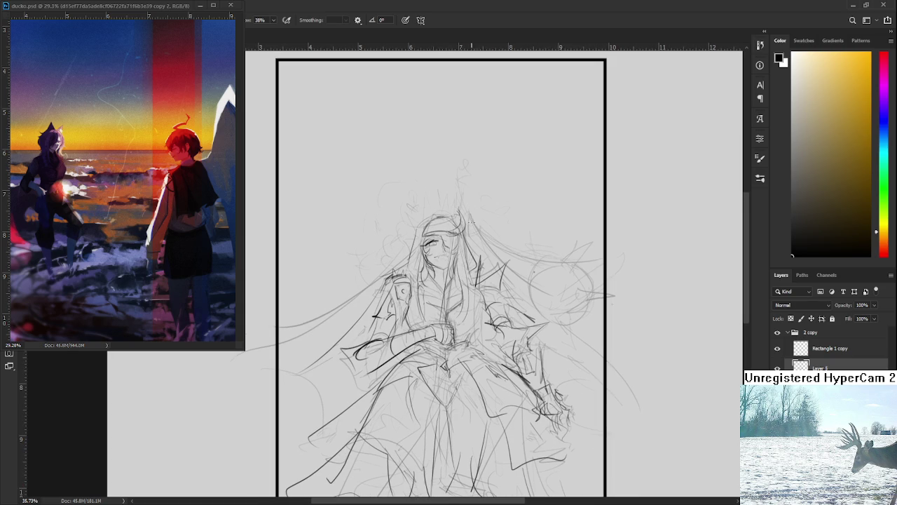
{"action": "scroll", "coordinate": [471, 223], "scroll_direction": "down", "scroll_amount": 2}
{"action": "scroll", "coordinate": [472, 220], "scroll_direction": "down", "scroll_amount": 1}
{"action": "scroll", "coordinate": [463, 225], "scroll_direction": "down", "scroll_amount": 1}
{"action": "scroll", "coordinate": [448, 231], "scroll_direction": "up", "scroll_amount": 2}
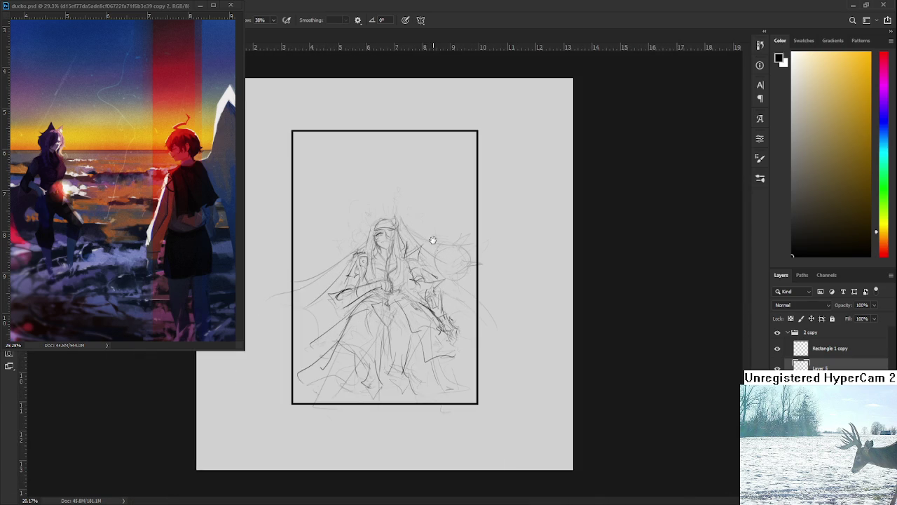
{"action": "scroll", "coordinate": [294, 238], "scroll_direction": "up", "scroll_amount": 1}
{"action": "scroll", "coordinate": [287, 239], "scroll_direction": "up", "scroll_amount": 1}
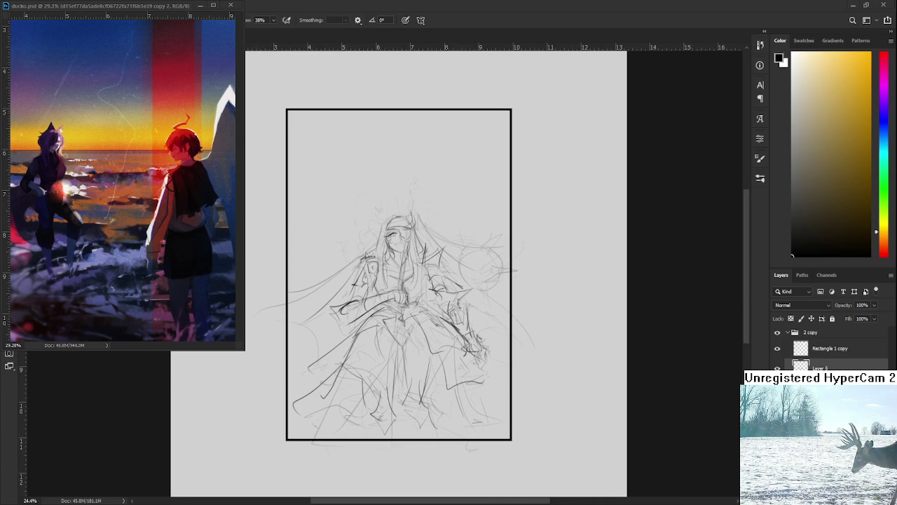
{"action": "left_click_drag", "start_coordinate": [439, 230], "coordinate": [445, 230]}
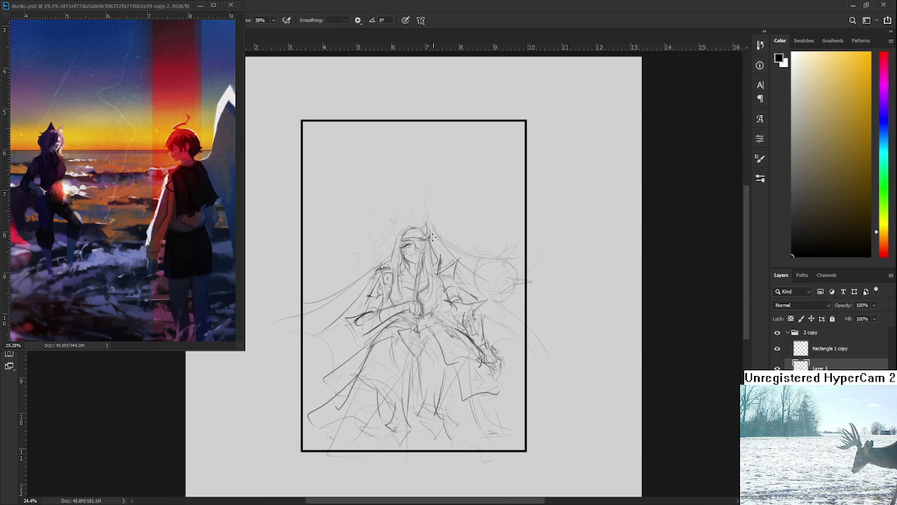
{"action": "left_click_drag", "start_coordinate": [429, 237], "coordinate": [520, 257]}
Draw a matching long hair strand sweeping left from the head
{"action": "left_click_drag", "start_coordinate": [472, 306], "coordinate": [508, 305]}
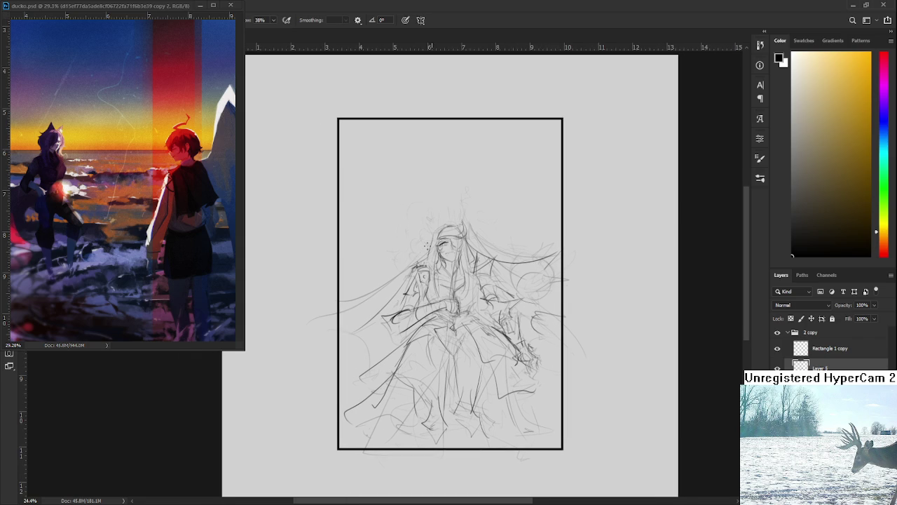
{"action": "left_click_drag", "start_coordinate": [421, 255], "coordinate": [342, 271]}
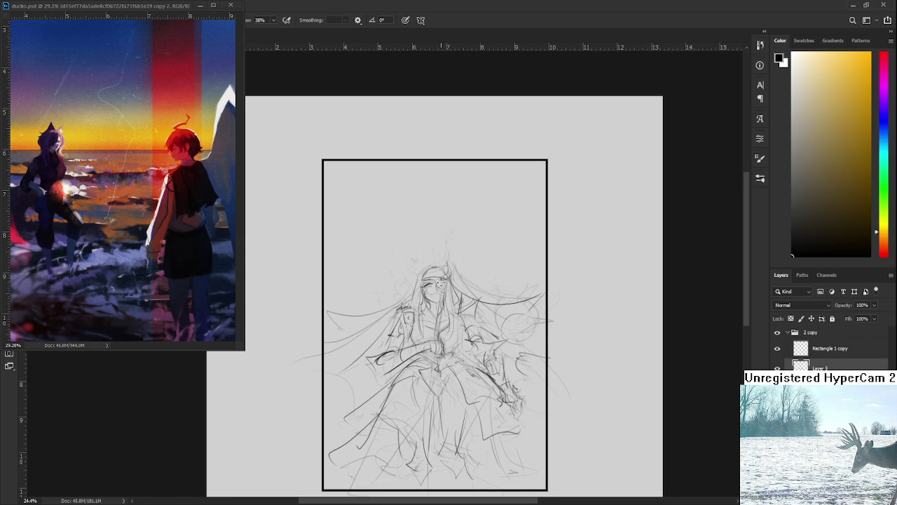
{"action": "scroll", "coordinate": [455, 254], "scroll_direction": "up", "scroll_amount": 1}
{"action": "scroll", "coordinate": [454, 254], "scroll_direction": "up", "scroll_amount": 4}
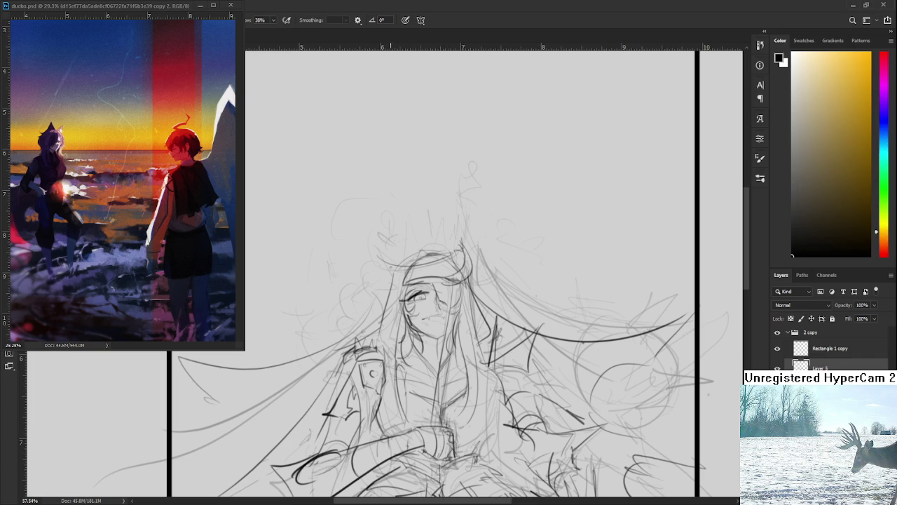
{"action": "left_click_drag", "start_coordinate": [378, 261], "coordinate": [407, 285]}
{"action": "left_click_drag", "start_coordinate": [404, 283], "coordinate": [425, 275]}
{"action": "mouse_move", "coordinate": [389, 271]}
{"action": "left_mouse_down"}
{"action": "mouse_move", "coordinate": [367, 239]}
{"action": "mouse_move", "coordinate": [384, 257]}
{"action": "mouse_move", "coordinate": [394, 230]}
{"action": "mouse_move", "coordinate": [390, 255]}
{"action": "mouse_move", "coordinate": [393, 233]}
{"action": "mouse_move", "coordinate": [415, 244]}
{"action": "mouse_move", "coordinate": [455, 236]}
{"action": "mouse_move", "coordinate": [444, 231]}
{"action": "mouse_move", "coordinate": [461, 216]}
{"action": "left_mouse_up"}
{"action": "key", "text": "ctrl+z"}
{"action": "key", "text": "ctrl+z"}
{"action": "key", "text": "ctrl+z"}
{"action": "key", "text": "ctrl+z"}
{"action": "key", "text": "ctrl+z"}
{"action": "mouse_move", "coordinate": [468, 246]}
{"action": "left_mouse_down"}
{"action": "mouse_move", "coordinate": [462, 215]}
{"action": "mouse_move", "coordinate": [401, 235]}
{"action": "left_mouse_up"}
{"action": "key", "text": "e"}
{"action": "key", "text": "b"}
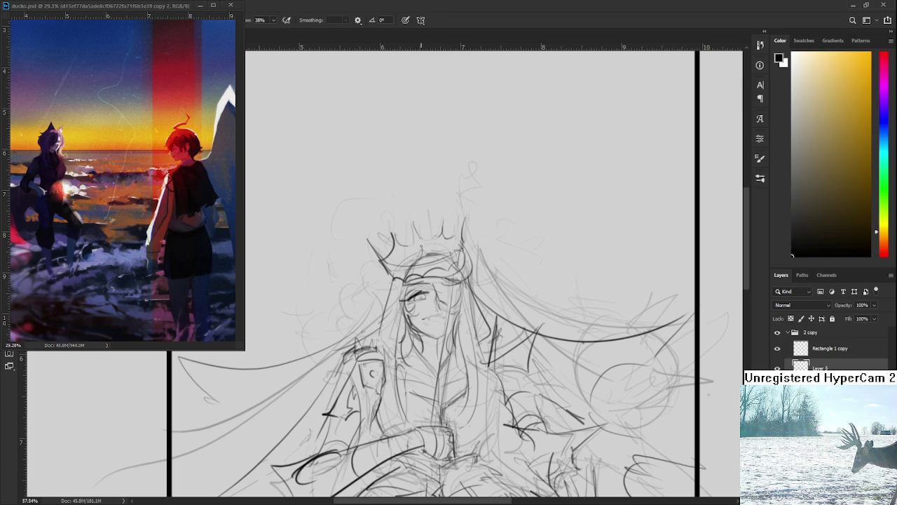
{"action": "mouse_move", "coordinate": [413, 246]}
{"action": "left_mouse_down"}
{"action": "mouse_move", "coordinate": [417, 209]}
{"action": "mouse_move", "coordinate": [440, 235]}
{"action": "left_mouse_up"}
{"action": "mouse_move", "coordinate": [427, 237]}
{"action": "left_mouse_down"}
{"action": "mouse_move", "coordinate": [434, 233]}
{"action": "mouse_move", "coordinate": [431, 247]}
{"action": "mouse_move", "coordinate": [421, 245]}
{"action": "mouse_move", "coordinate": [440, 237]}
{"action": "left_mouse_up"}
{"action": "left_click_drag", "start_coordinate": [386, 262], "coordinate": [403, 266]}
{"action": "left_click_drag", "start_coordinate": [419, 239], "coordinate": [400, 250]}
{"action": "scroll", "coordinate": [464, 268], "scroll_direction": "down", "scroll_amount": 2}
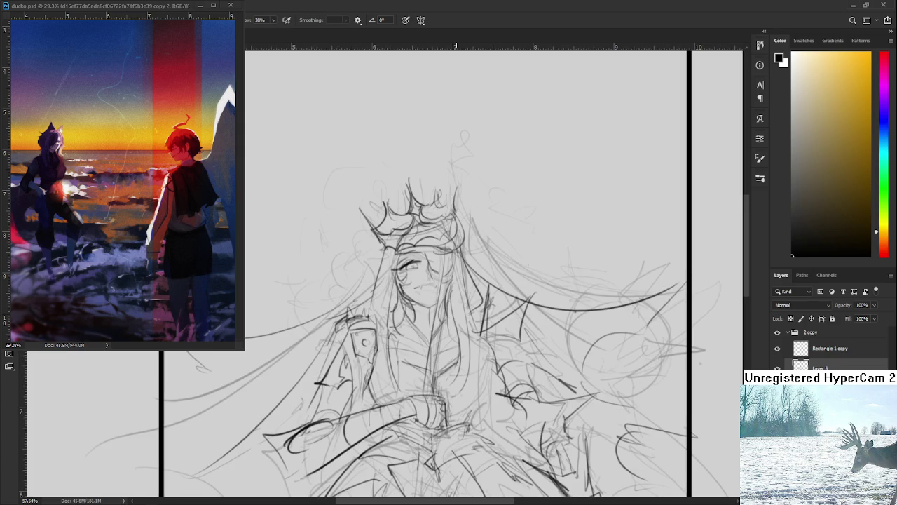
{"action": "scroll", "coordinate": [464, 259], "scroll_direction": "down", "scroll_amount": 2}
{"action": "scroll", "coordinate": [463, 246], "scroll_direction": "down", "scroll_amount": 2}
{"action": "scroll", "coordinate": [462, 246], "scroll_direction": "up", "scroll_amount": 3}
{"action": "mouse_move", "coordinate": [420, 225]}
{"action": "left_mouse_down"}
{"action": "mouse_move", "coordinate": [475, 245]}
{"action": "mouse_move", "coordinate": [442, 254]}
{"action": "left_mouse_up"}
{"action": "scroll", "coordinate": [434, 238], "scroll_direction": "up", "scroll_amount": 1}
{"action": "scroll", "coordinate": [430, 236], "scroll_direction": "up", "scroll_amount": 1}
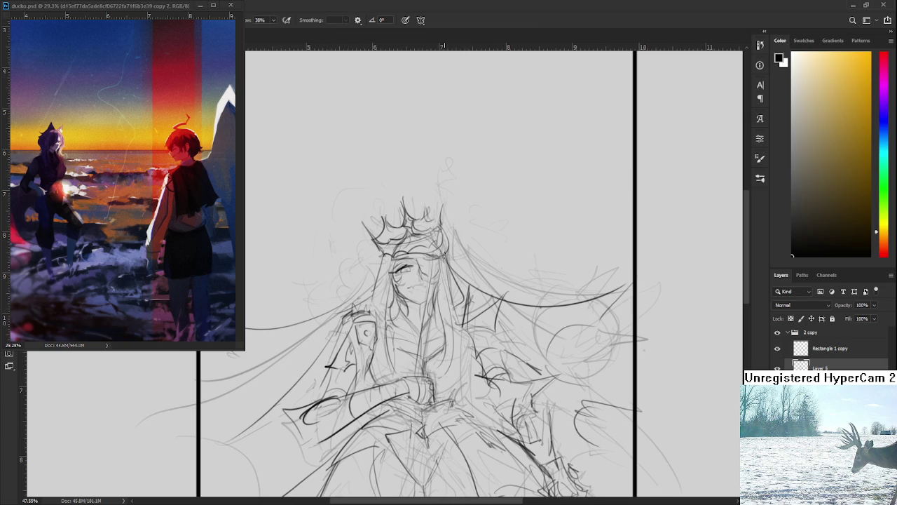
{"action": "scroll", "coordinate": [443, 254], "scroll_direction": "up", "scroll_amount": 1}
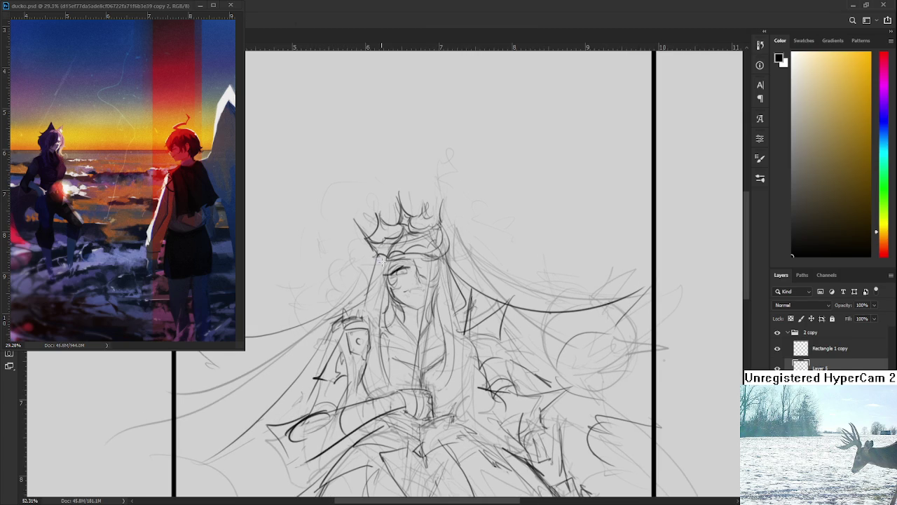
Select the crown and scale it down onto the head with Free Transform
{"action": "left_click_drag", "start_coordinate": [383, 257], "coordinate": [407, 256]}
{"action": "key", "text": "ctrl+t"}
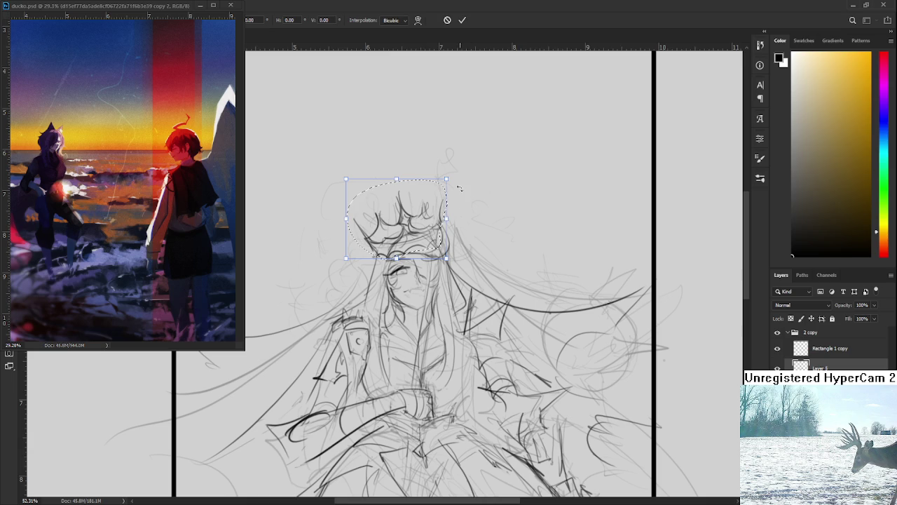
{"action": "left_click_drag", "start_coordinate": [442, 186], "coordinate": [438, 194]}
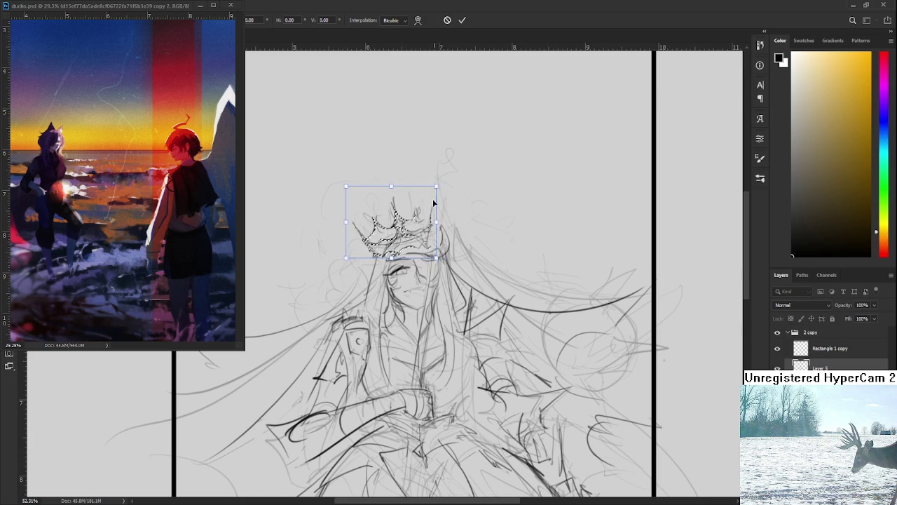
{"action": "key", "text": "Return"}
{"action": "key", "text": "ctrl+d"}
Sketch a curved brush stroke to the right of the crown
{"action": "key", "text": "b"}
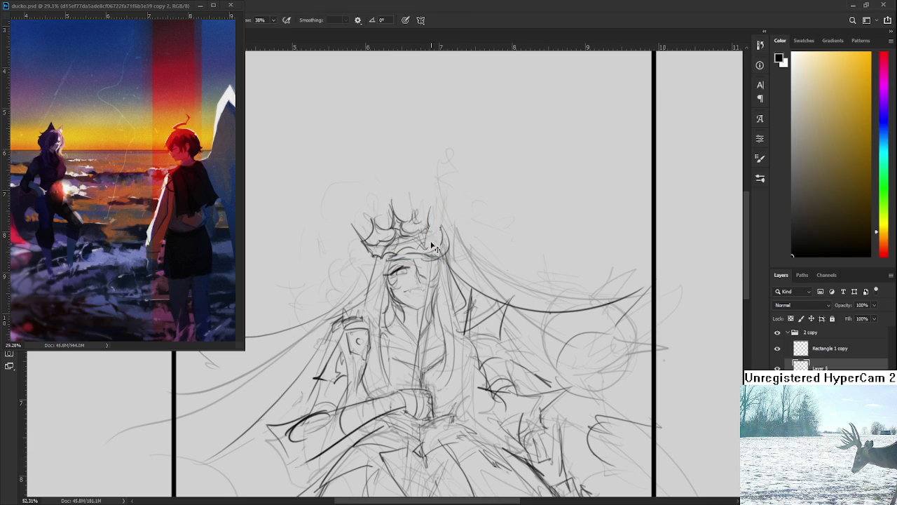
{"action": "mouse_move", "coordinate": [429, 236]}
{"action": "left_mouse_down"}
{"action": "mouse_move", "coordinate": [444, 246]}
{"action": "mouse_move", "coordinate": [436, 211]}
{"action": "left_mouse_up"}
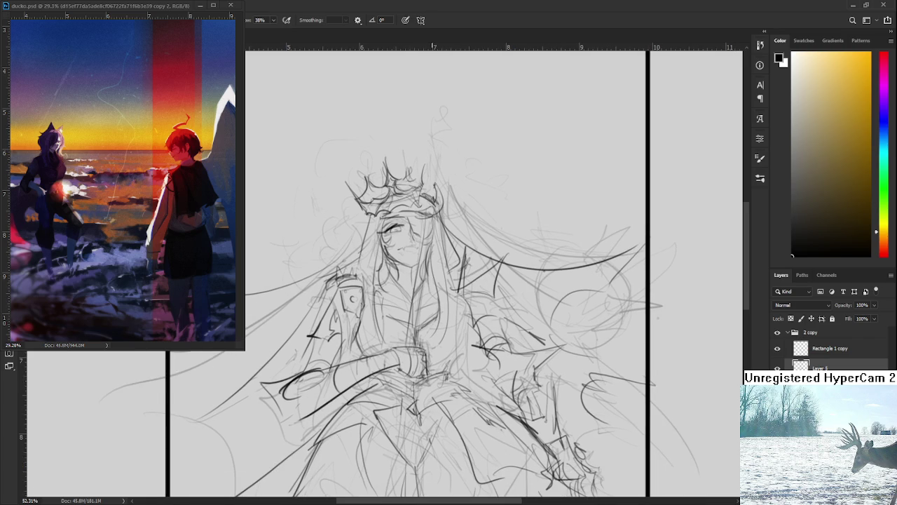
{"action": "scroll", "coordinate": [439, 251], "scroll_direction": "down", "scroll_amount": 2}
Draw a faint arc around the head's left side and a short stroke to its right
{"action": "scroll", "coordinate": [439, 251], "scroll_direction": "down", "scroll_amount": 2}
{"action": "scroll", "coordinate": [439, 251], "scroll_direction": "down", "scroll_amount": 1}
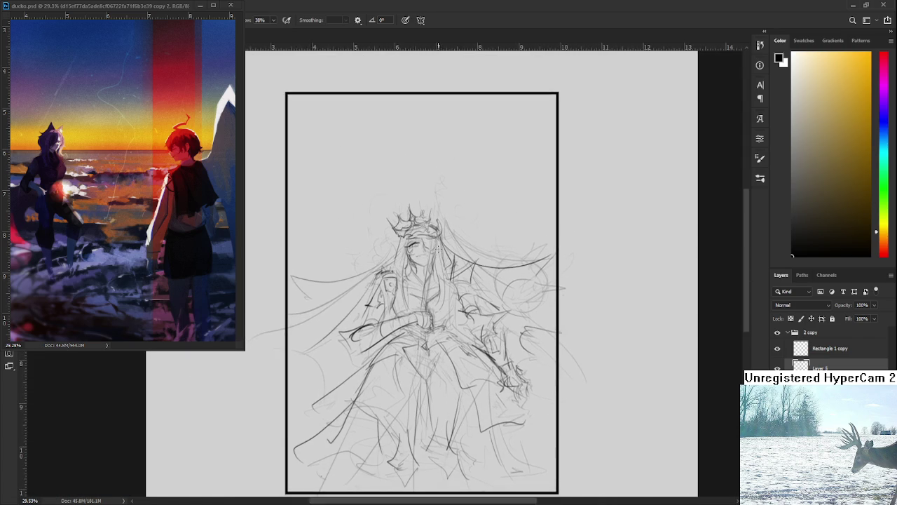
{"action": "scroll", "coordinate": [438, 251], "scroll_direction": "down", "scroll_amount": 2}
{"action": "scroll", "coordinate": [438, 251], "scroll_direction": "up", "scroll_amount": 2}
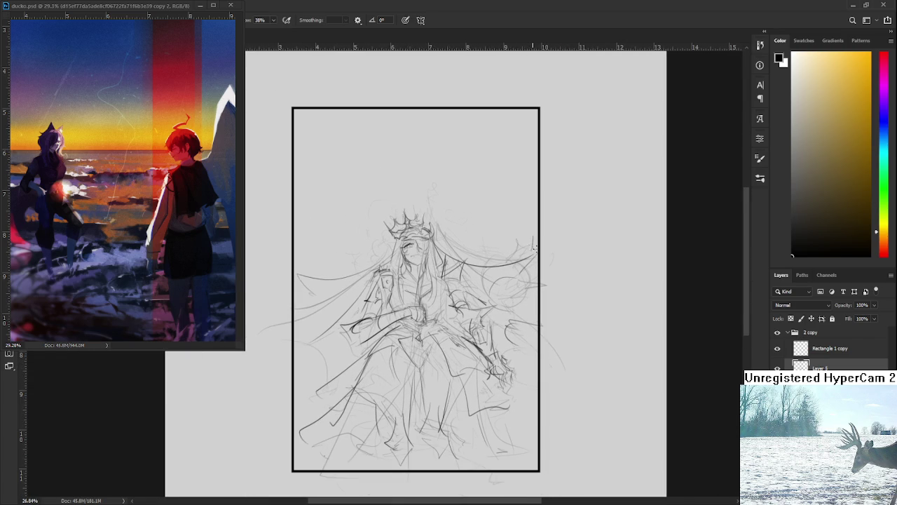
{"action": "left_click_drag", "start_coordinate": [510, 282], "coordinate": [512, 289]}
{"action": "left_click_drag", "start_coordinate": [510, 286], "coordinate": [512, 298]}
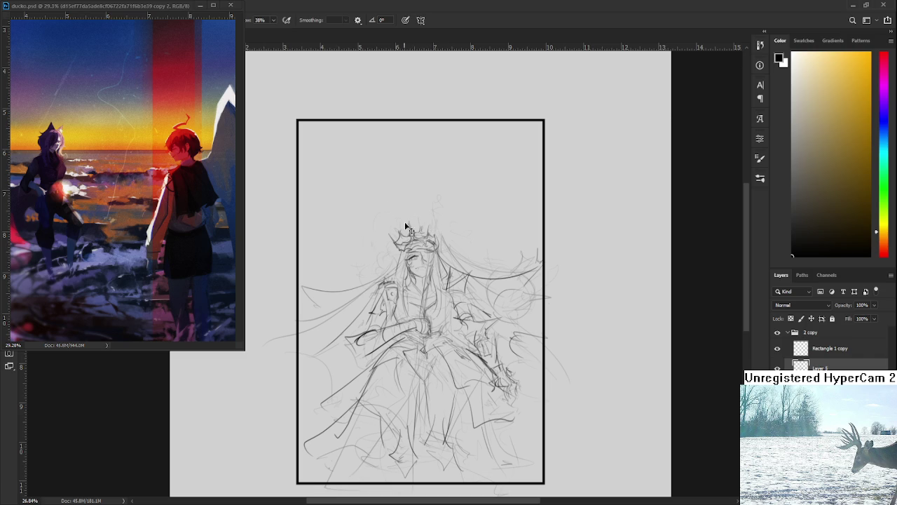
{"action": "left_click_drag", "start_coordinate": [405, 188], "coordinate": [363, 256]}
{"action": "left_click_drag", "start_coordinate": [473, 194], "coordinate": [483, 188]}
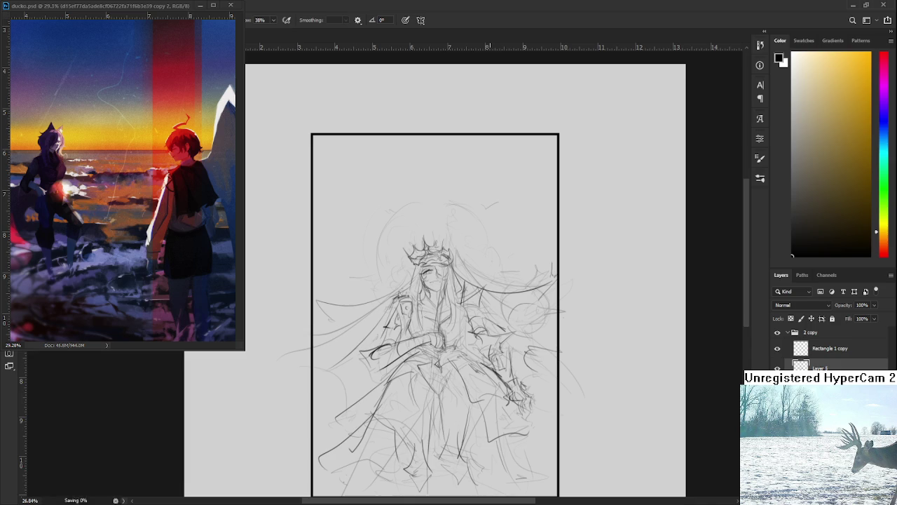
{"action": "scroll", "coordinate": [476, 256], "scroll_direction": "down", "scroll_amount": 2}
{"action": "scroll", "coordinate": [453, 272], "scroll_direction": "down", "scroll_amount": 1}
{"action": "scroll", "coordinate": [434, 266], "scroll_direction": "up", "scroll_amount": 3}
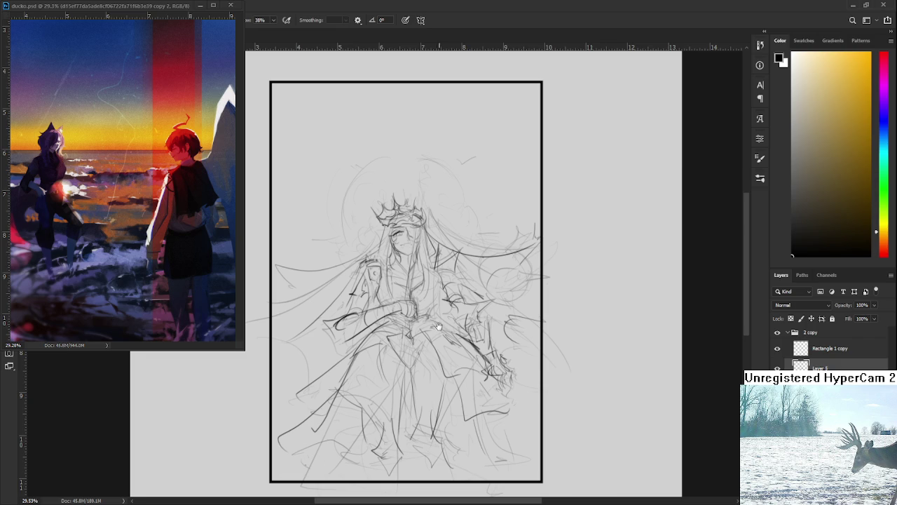
Bring the lower figure into view and sketch long folds on the skirt's lower left
{"action": "left_click_drag", "start_coordinate": [421, 304], "coordinate": [434, 293]}
{"action": "left_click_drag", "start_coordinate": [391, 269], "coordinate": [393, 261]}
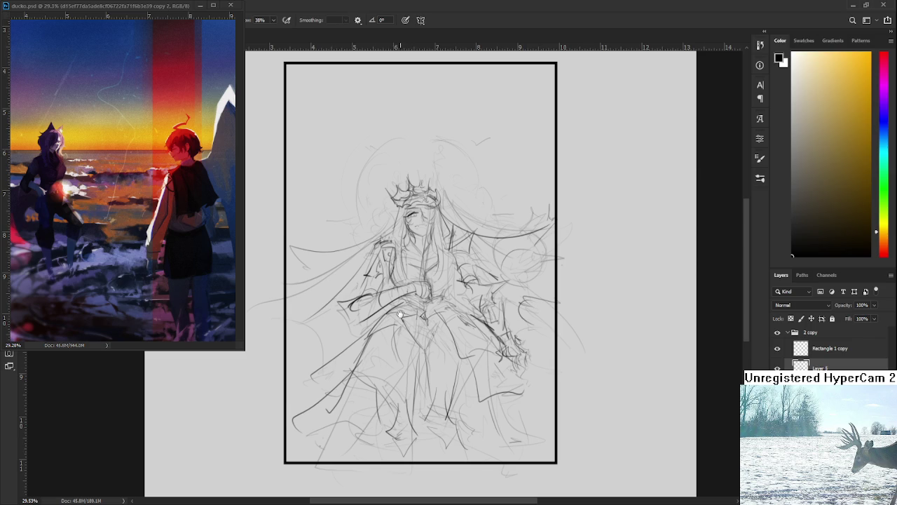
{"action": "left_click_drag", "start_coordinate": [384, 316], "coordinate": [396, 279]}
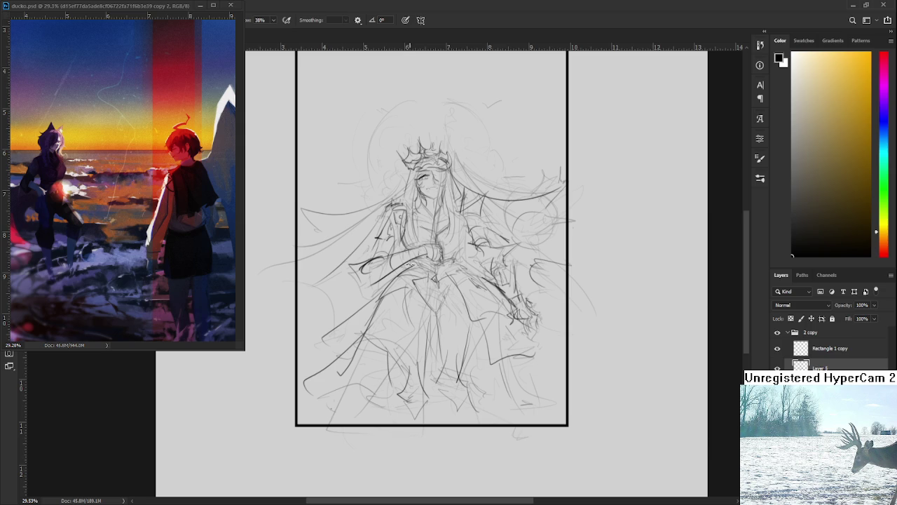
{"action": "left_click_drag", "start_coordinate": [433, 272], "coordinate": [335, 350]}
{"action": "left_click_drag", "start_coordinate": [356, 304], "coordinate": [320, 369]}
{"action": "left_click_drag", "start_coordinate": [343, 335], "coordinate": [312, 413]}
{"action": "left_click_drag", "start_coordinate": [350, 307], "coordinate": [307, 378]}
{"action": "left_click_drag", "start_coordinate": [328, 340], "coordinate": [312, 373]}
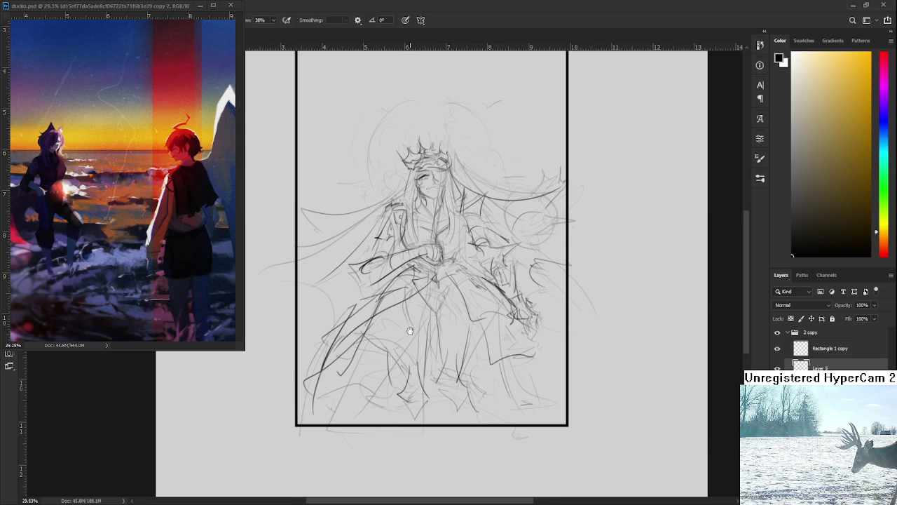
{"action": "left_click_drag", "start_coordinate": [412, 329], "coordinate": [395, 342]}
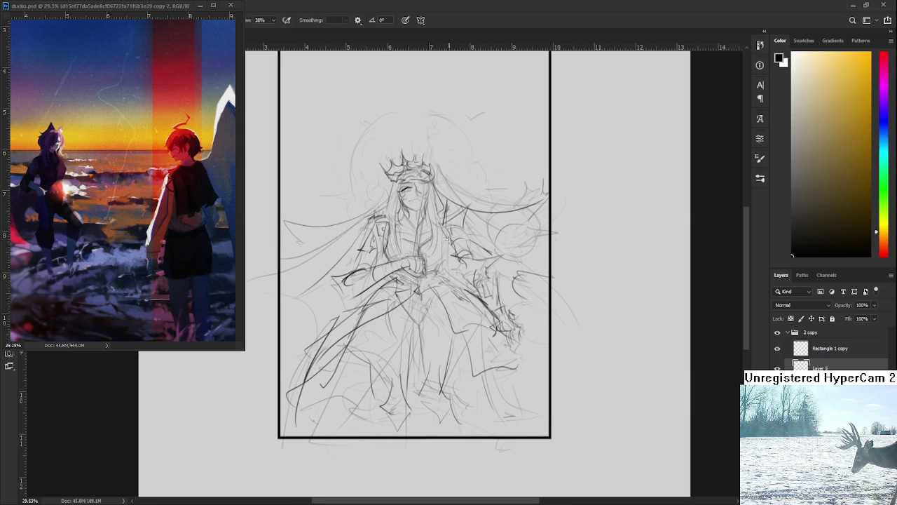
Draw a line down the torso and long curving folds down the skirt
{"action": "mouse_move", "coordinate": [442, 226]}
{"action": "left_mouse_down"}
{"action": "mouse_move", "coordinate": [444, 285]}
{"action": "mouse_move", "coordinate": [466, 295]}
{"action": "mouse_move", "coordinate": [450, 284]}
{"action": "mouse_move", "coordinate": [442, 294]}
{"action": "mouse_move", "coordinate": [428, 349]}
{"action": "left_mouse_up"}
{"action": "key", "text": "ctrl+z"}
{"action": "key", "text": "ctrl+z"}
{"action": "left_click_drag", "start_coordinate": [429, 287], "coordinate": [407, 393]}
{"action": "mouse_move", "coordinate": [465, 292]}
{"action": "left_mouse_down"}
{"action": "mouse_move", "coordinate": [447, 439]}
{"action": "mouse_move", "coordinate": [460, 425]}
{"action": "left_mouse_up"}
Rework the lower-left skirt strokes, then zoom in on the face
{"action": "left_click_drag", "start_coordinate": [475, 336], "coordinate": [477, 351]}
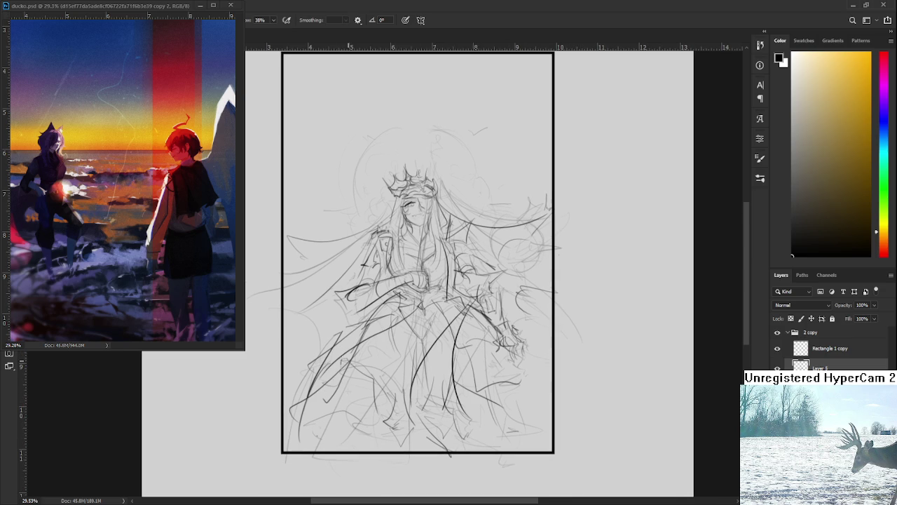
{"action": "left_click_drag", "start_coordinate": [364, 380], "coordinate": [335, 428]}
{"action": "key", "text": "ctrl+z"}
{"action": "left_click_drag", "start_coordinate": [330, 368], "coordinate": [368, 422]}
{"action": "left_click_drag", "start_coordinate": [307, 392], "coordinate": [350, 433]}
{"action": "key", "text": "ctrl+z"}
{"action": "mouse_move", "coordinate": [315, 361]}
{"action": "left_mouse_down"}
{"action": "mouse_move", "coordinate": [304, 422]}
{"action": "mouse_move", "coordinate": [350, 427]}
{"action": "left_mouse_up"}
{"action": "left_click_drag", "start_coordinate": [428, 382], "coordinate": [437, 389]}
{"action": "scroll", "coordinate": [379, 264], "scroll_direction": "down", "scroll_amount": 3}
{"action": "scroll", "coordinate": [380, 264], "scroll_direction": "down", "scroll_amount": 2}
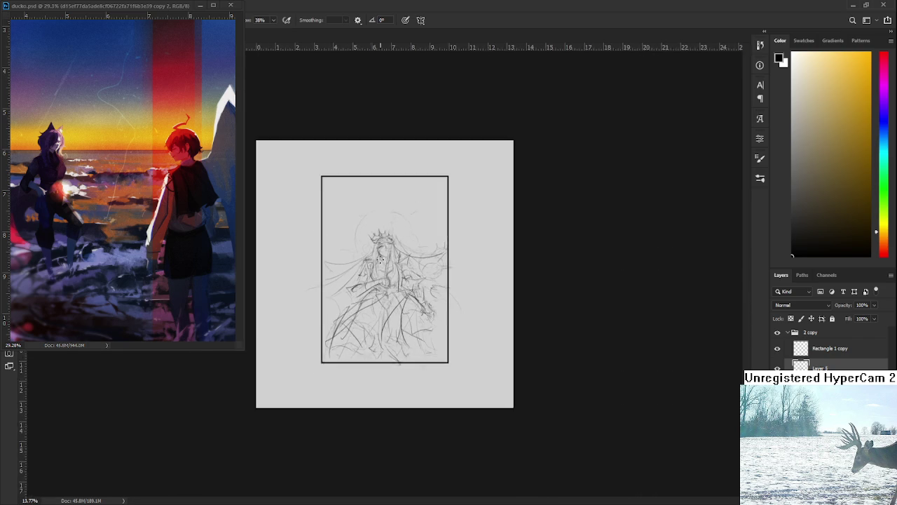
{"action": "scroll", "coordinate": [379, 264], "scroll_direction": "up", "scroll_amount": 2}
{"action": "scroll", "coordinate": [380, 264], "scroll_direction": "up", "scroll_amount": 2}
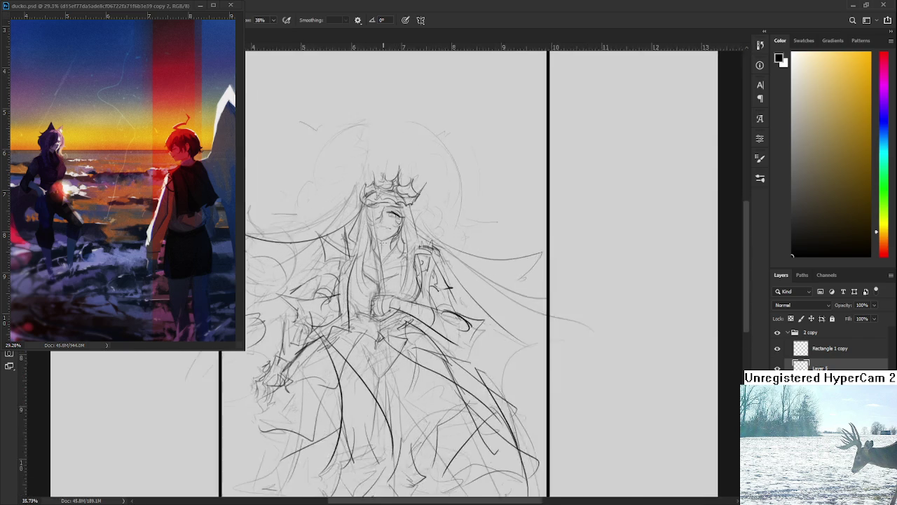
{"action": "scroll", "coordinate": [382, 252], "scroll_direction": "up", "scroll_amount": 2}
{"action": "scroll", "coordinate": [395, 208], "scroll_direction": "up", "scroll_amount": 2}
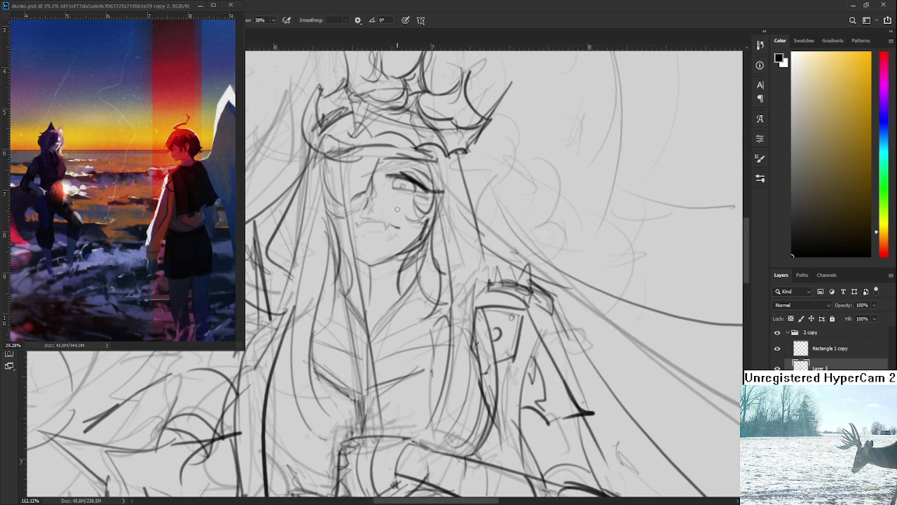
Flip the view horizontally to check balance, flip back, and nudge the crowned head left
{"action": "scroll", "coordinate": [394, 208], "scroll_direction": "down", "scroll_amount": 1}
{"action": "scroll", "coordinate": [420, 217], "scroll_direction": "down", "scroll_amount": 1}
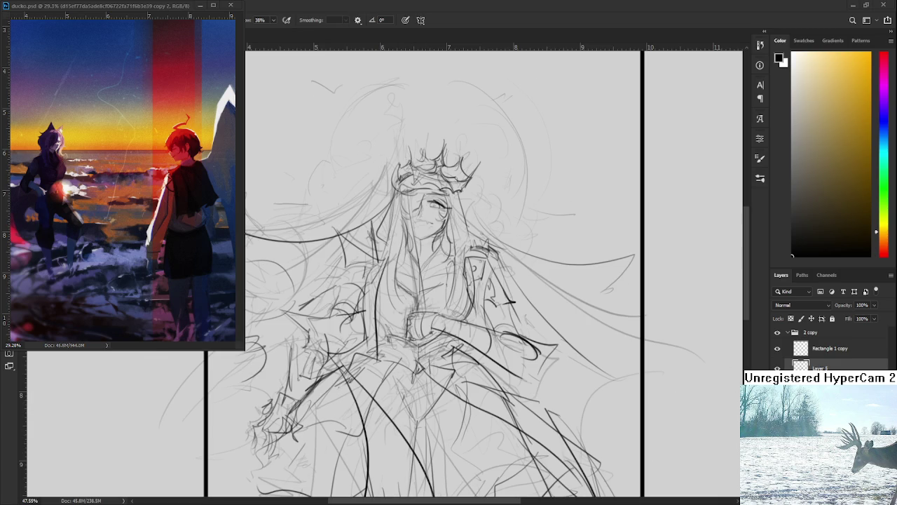
{"action": "key", "text": "h"}
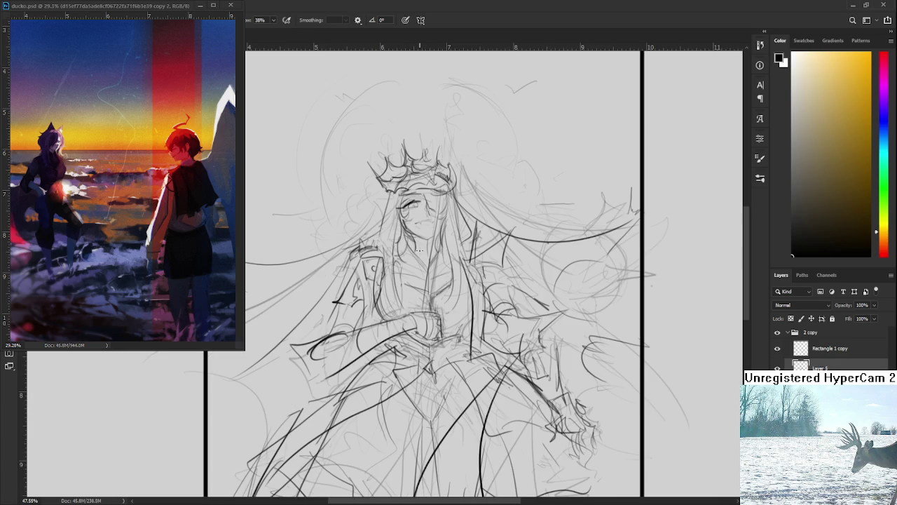
{"action": "key", "text": "h"}
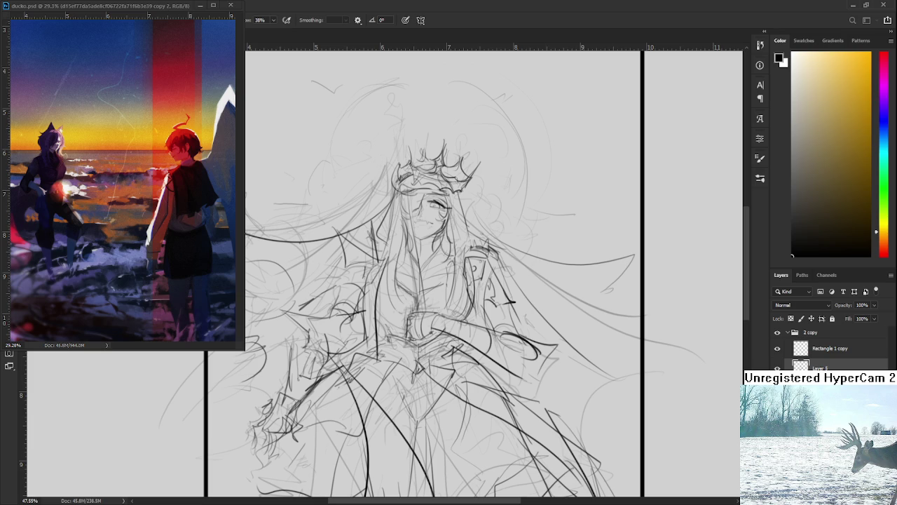
{"action": "key", "text": "ctrl+z"}
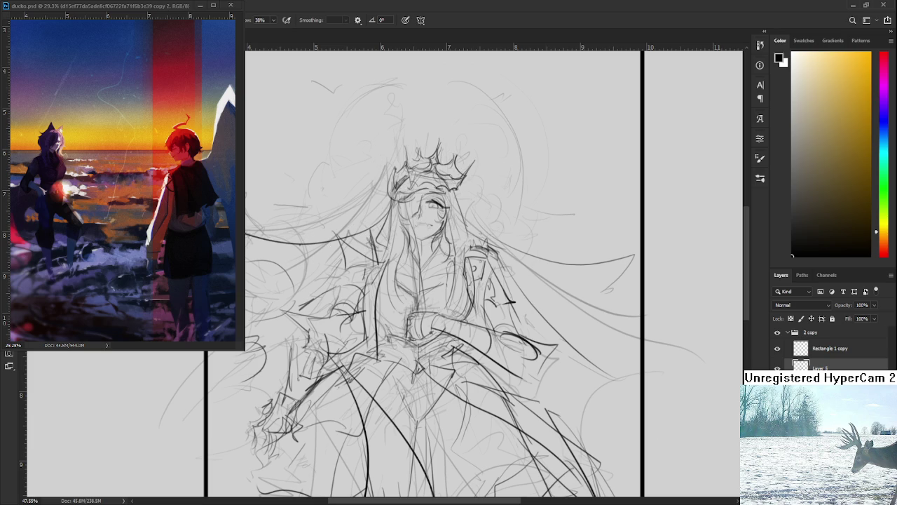
Nudge the head further left and sketch thin hair strands beside the face
{"action": "scroll", "coordinate": [524, 326], "scroll_direction": "down", "scroll_amount": 2}
{"action": "scroll", "coordinate": [524, 326], "scroll_direction": "down", "scroll_amount": 1}
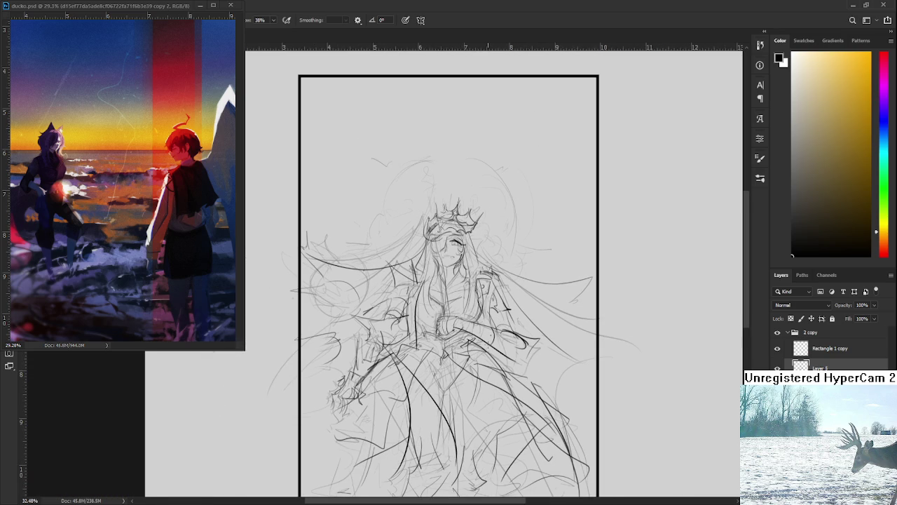
{"action": "key", "text": "ctrl+z"}
{"action": "scroll", "coordinate": [480, 340], "scroll_direction": "up", "scroll_amount": 2}
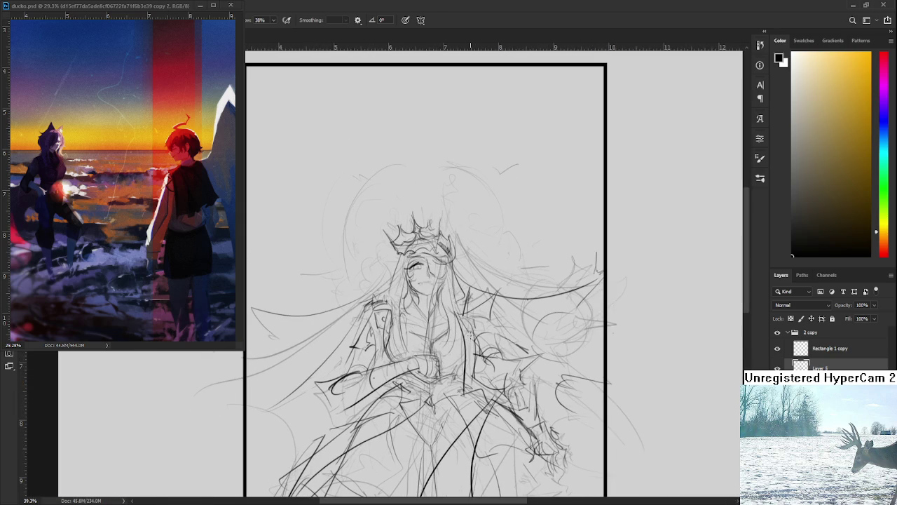
{"action": "left_click_drag", "start_coordinate": [439, 250], "coordinate": [425, 335]}
{"action": "key", "text": "ctrl+z"}
{"action": "left_click_drag", "start_coordinate": [442, 235], "coordinate": [428, 326]}
{"action": "left_click_drag", "start_coordinate": [444, 243], "coordinate": [439, 309]}
Draw a long strand and a curled arc in the hair right of the crown
{"action": "left_click_drag", "start_coordinate": [443, 266], "coordinate": [431, 354]}
{"action": "mouse_move", "coordinate": [451, 249]}
{"action": "left_mouse_down"}
{"action": "mouse_move", "coordinate": [420, 247]}
{"action": "mouse_move", "coordinate": [480, 256]}
{"action": "left_mouse_up"}
{"action": "mouse_move", "coordinate": [407, 253]}
{"action": "left_mouse_down"}
{"action": "mouse_move", "coordinate": [496, 254]}
{"action": "mouse_move", "coordinate": [484, 298]}
{"action": "left_mouse_up"}
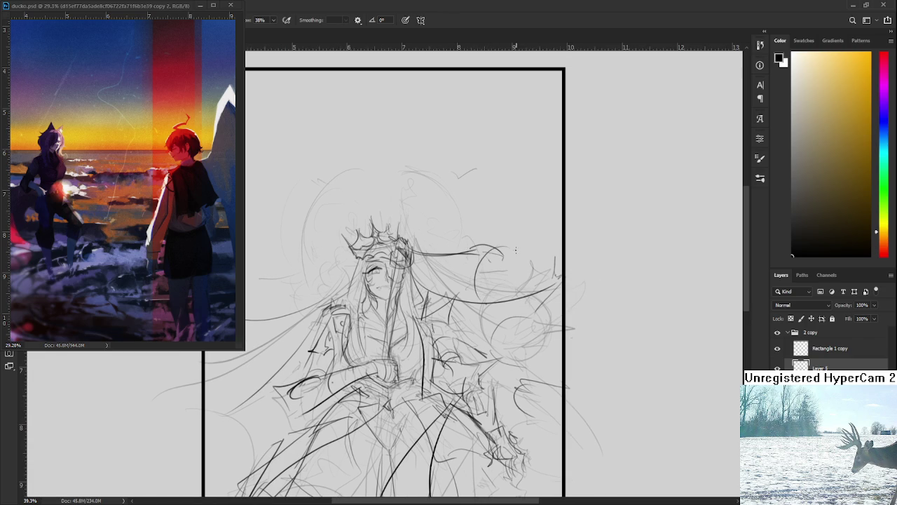
{"action": "mouse_move", "coordinate": [508, 255]}
{"action": "left_mouse_down"}
{"action": "mouse_move", "coordinate": [481, 304]}
{"action": "mouse_move", "coordinate": [531, 293]}
{"action": "mouse_move", "coordinate": [494, 231]}
{"action": "left_mouse_up"}
{"action": "key", "text": "ctrl+z"}
{"action": "key", "text": "ctrl+z"}
{"action": "mouse_move", "coordinate": [392, 204]}
{"action": "left_mouse_down"}
{"action": "mouse_move", "coordinate": [481, 209]}
{"action": "mouse_move", "coordinate": [502, 259]}
{"action": "mouse_move", "coordinate": [462, 300]}
{"action": "left_mouse_up"}
{"action": "key", "text": "ctrl+z"}
{"action": "key", "text": "ctrl+z"}
{"action": "left_click_drag", "start_coordinate": [500, 232], "coordinate": [471, 301]}
{"action": "mouse_move", "coordinate": [527, 239]}
{"action": "left_mouse_down"}
{"action": "mouse_move", "coordinate": [525, 287]}
{"action": "mouse_move", "coordinate": [495, 310]}
{"action": "mouse_move", "coordinate": [471, 290]}
{"action": "left_mouse_up"}
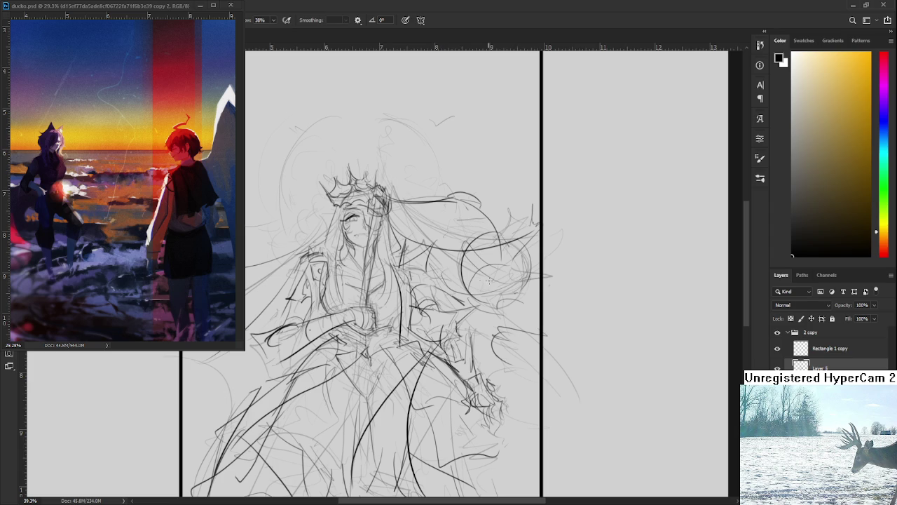
{"action": "mouse_move", "coordinate": [476, 219]}
{"action": "left_mouse_down"}
{"action": "mouse_move", "coordinate": [495, 260]}
{"action": "mouse_move", "coordinate": [472, 249]}
{"action": "left_mouse_up"}
{"action": "left_click_drag", "start_coordinate": [475, 212], "coordinate": [524, 185]}
{"action": "left_click_drag", "start_coordinate": [467, 281], "coordinate": [465, 242]}
Try long hair strokes flowing down from the crown, undoing each attempt
{"action": "mouse_move", "coordinate": [390, 201]}
{"action": "left_mouse_down"}
{"action": "mouse_move", "coordinate": [439, 233]}
{"action": "mouse_move", "coordinate": [438, 245]}
{"action": "left_mouse_up"}
{"action": "key", "text": "ctrl+z"}
{"action": "left_click_drag", "start_coordinate": [391, 201], "coordinate": [460, 246]}
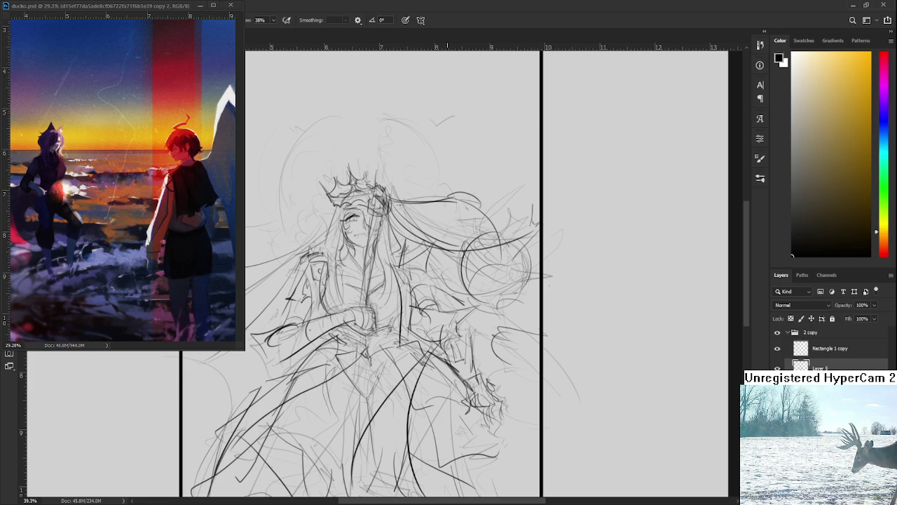
{"action": "key", "text": "ctrl+z"}
{"action": "mouse_move", "coordinate": [394, 203]}
{"action": "left_mouse_down"}
{"action": "mouse_move", "coordinate": [463, 256]}
{"action": "mouse_move", "coordinate": [455, 264]}
{"action": "mouse_move", "coordinate": [457, 223]}
{"action": "left_mouse_up"}
{"action": "key", "text": "ctrl+z"}
{"action": "key", "text": "ctrl+z"}
{"action": "mouse_move", "coordinate": [391, 194]}
{"action": "left_mouse_down"}
{"action": "mouse_move", "coordinate": [418, 216]}
{"action": "mouse_move", "coordinate": [431, 190]}
{"action": "mouse_move", "coordinate": [444, 194]}
{"action": "mouse_move", "coordinate": [393, 216]}
{"action": "mouse_move", "coordinate": [457, 226]}
{"action": "left_mouse_up"}
{"action": "key", "text": "ctrl+z"}
{"action": "key", "text": "e"}
{"action": "key", "text": "b"}
{"action": "key", "text": "e"}
{"action": "key", "text": "b"}
{"action": "key", "text": "ctrl+z"}
Add short strokes right of the face, then undo back to an earlier sketch state
{"action": "mouse_move", "coordinate": [452, 218]}
{"action": "left_mouse_down"}
{"action": "mouse_move", "coordinate": [479, 228]}
{"action": "mouse_move", "coordinate": [462, 219]}
{"action": "left_mouse_up"}
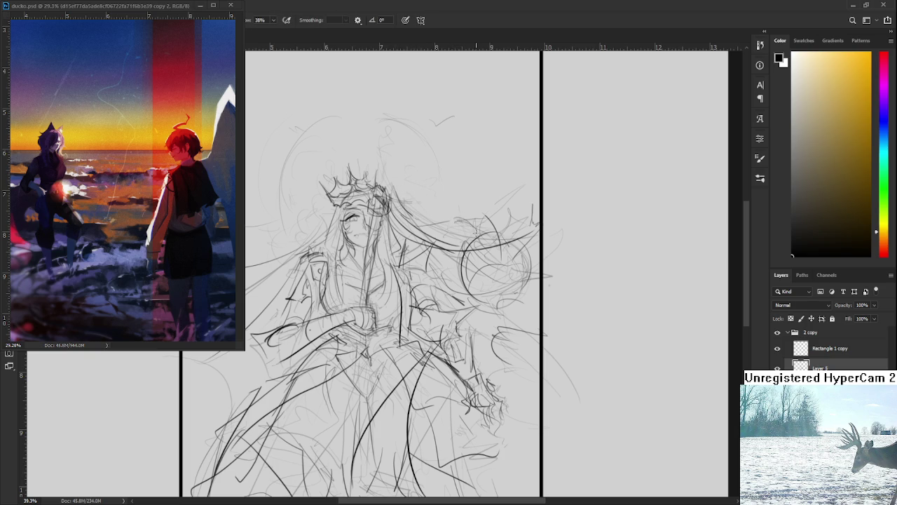
{"action": "key", "text": "ctrl+z"}
{"action": "key", "text": "ctrl+z"}
{"action": "key", "text": "ctrl+z"}
{"action": "key", "text": "ctrl+shift+z"}
{"action": "key", "text": "ctrl+z"}
{"action": "key", "text": "ctrl+z"}
{"action": "key", "text": "ctrl+z"}
{"action": "key", "text": "ctrl+z"}
{"action": "key", "text": "ctrl+z"}
{"action": "key", "text": "ctrl+z"}
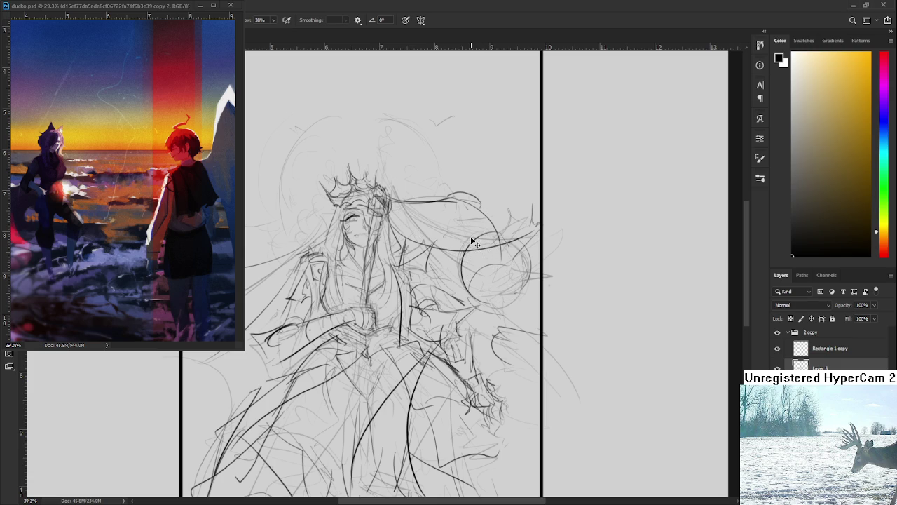
{"action": "key", "text": "ctrl+z"}
{"action": "key", "text": "ctrl+z"}
{"action": "key", "text": "ctrl+z"}
{"action": "key", "text": "ctrl+z"}
{"action": "key", "text": "ctrl+z"}
{"action": "key", "text": "ctrl+z"}
{"action": "key", "text": "ctrl+z"}
{"action": "key", "text": "ctrl+z"}
{"action": "key", "text": "ctrl+z"}
{"action": "key", "text": "ctrl+z"}
{"action": "key", "text": "ctrl+z"}
{"action": "key", "text": "ctrl+z"}
{"action": "key", "text": "ctrl+z"}
{"action": "key", "text": "ctrl+z"}
{"action": "key", "text": "ctrl+z"}
{"action": "key", "text": "ctrl+z"}
{"action": "key", "text": "ctrl+z"}
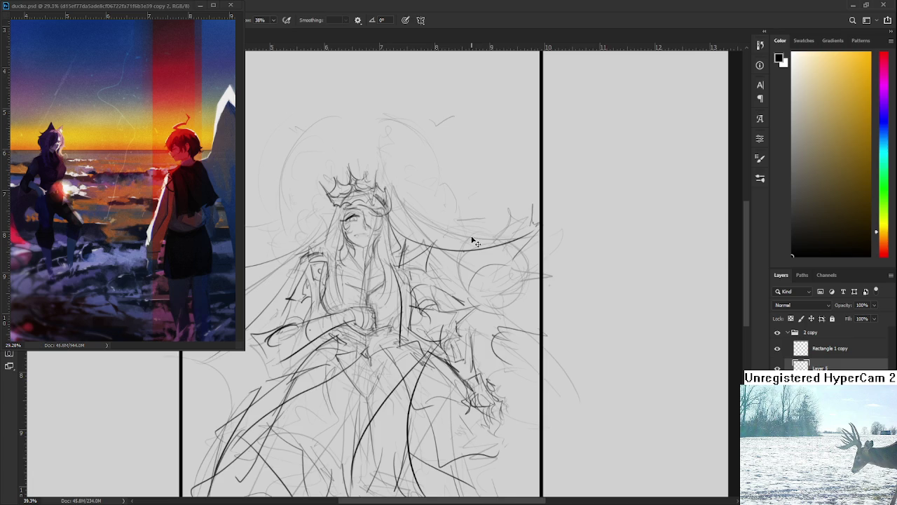
{"action": "key", "text": "ctrl+z"}
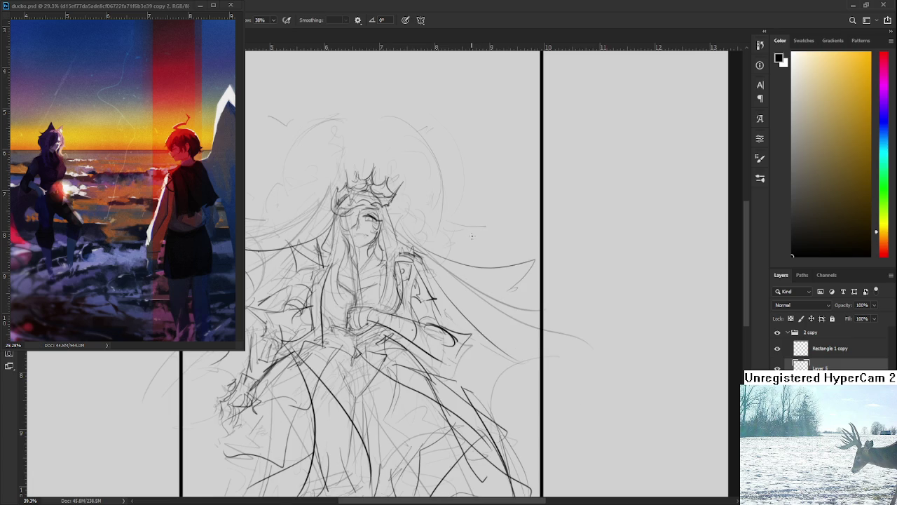
Restore the latest state and draw the dark central sword lines on Layer 6
{"action": "key", "text": "ctrl+z"}
{"action": "key", "text": "ctrl+shift+alt+n"}
{"action": "left_click_drag", "start_coordinate": [365, 228], "coordinate": [361, 315]}
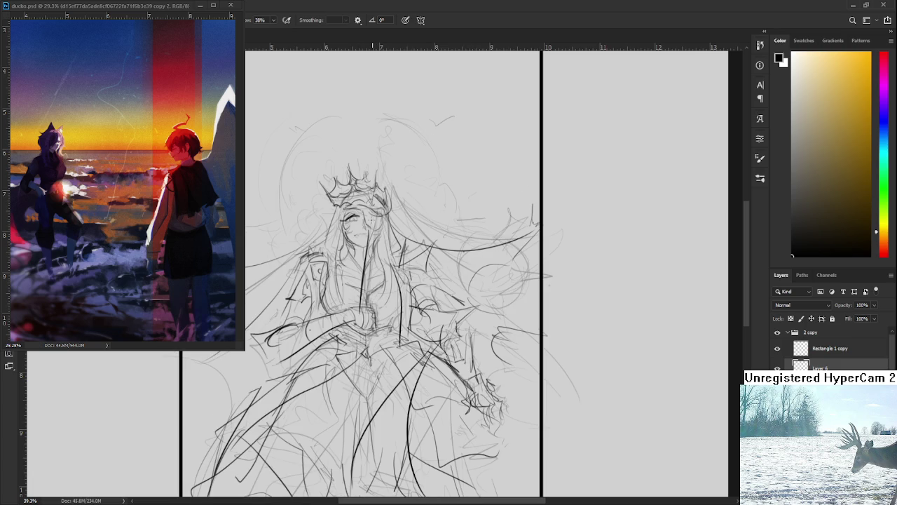
{"action": "mouse_move", "coordinate": [376, 221]}
{"action": "left_mouse_down"}
{"action": "mouse_move", "coordinate": [364, 316]}
{"action": "mouse_move", "coordinate": [369, 223]}
{"action": "mouse_move", "coordinate": [369, 234]}
{"action": "left_mouse_up"}
{"action": "mouse_move", "coordinate": [372, 203]}
{"action": "left_mouse_down"}
{"action": "mouse_move", "coordinate": [387, 222]}
{"action": "mouse_move", "coordinate": [454, 238]}
{"action": "mouse_move", "coordinate": [386, 246]}
{"action": "mouse_move", "coordinate": [463, 266]}
{"action": "left_mouse_up"}
Draw dark flowing strokes across the hair, undoing the unwanted trial strokes
{"action": "key", "text": "ctrl+z"}
{"action": "key", "text": "ctrl+z"}
{"action": "key", "text": "ctrl+z"}
{"action": "left_click_drag", "start_coordinate": [405, 251], "coordinate": [459, 262]}
{"action": "mouse_move", "coordinate": [450, 266]}
{"action": "left_mouse_down"}
{"action": "mouse_move", "coordinate": [516, 245]}
{"action": "mouse_move", "coordinate": [491, 302]}
{"action": "mouse_move", "coordinate": [527, 259]}
{"action": "left_mouse_up"}
{"action": "key", "text": "ctrl+z"}
{"action": "left_click_drag", "start_coordinate": [505, 306], "coordinate": [519, 290]}
{"action": "key", "text": "ctrl+z"}
{"action": "mouse_move", "coordinate": [386, 210]}
{"action": "left_mouse_down"}
{"action": "mouse_move", "coordinate": [416, 238]}
{"action": "mouse_move", "coordinate": [419, 232]}
{"action": "mouse_move", "coordinate": [415, 238]}
{"action": "mouse_move", "coordinate": [469, 252]}
{"action": "left_mouse_up"}
Redraw the circle beside the hair with darker strokes around its edges
{"action": "key", "text": "ctrl+z"}
{"action": "key", "text": "ctrl+z"}
{"action": "left_click_drag", "start_coordinate": [415, 238], "coordinate": [484, 246]}
{"action": "mouse_move", "coordinate": [389, 230]}
{"action": "left_mouse_down"}
{"action": "mouse_move", "coordinate": [432, 280]}
{"action": "mouse_move", "coordinate": [492, 256]}
{"action": "left_mouse_up"}
{"action": "key", "text": "ctrl+z"}
{"action": "key", "text": "ctrl+z"}
{"action": "left_click_drag", "start_coordinate": [480, 303], "coordinate": [498, 303]}
{"action": "left_click_drag", "start_coordinate": [497, 266], "coordinate": [474, 202]}
{"action": "key", "text": "ctrl+z"}
{"action": "left_click_drag", "start_coordinate": [512, 280], "coordinate": [470, 216]}
{"action": "mouse_move", "coordinate": [469, 273]}
{"action": "left_mouse_down"}
{"action": "mouse_move", "coordinate": [510, 287]}
{"action": "mouse_move", "coordinate": [474, 269]}
{"action": "left_mouse_up"}
{"action": "mouse_move", "coordinate": [512, 228]}
{"action": "left_mouse_down"}
{"action": "mouse_move", "coordinate": [506, 266]}
{"action": "mouse_move", "coordinate": [468, 283]}
{"action": "left_mouse_up"}
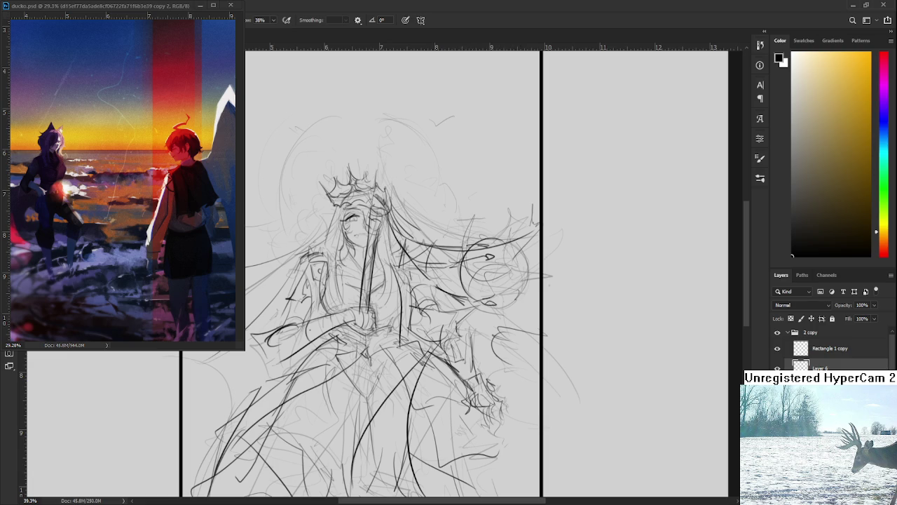
Add dark strokes and a box shape at the skirt centre
{"action": "scroll", "coordinate": [375, 179], "scroll_direction": "down", "scroll_amount": 5}
{"action": "scroll", "coordinate": [375, 179], "scroll_direction": "up", "scroll_amount": 2}
{"action": "scroll", "coordinate": [375, 179], "scroll_direction": "up", "scroll_amount": 2}
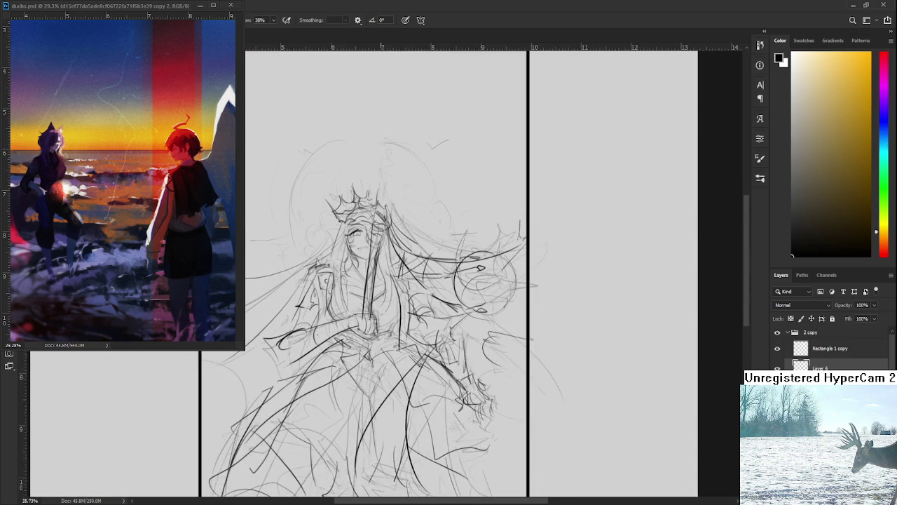
{"action": "scroll", "coordinate": [385, 274], "scroll_direction": "up", "scroll_amount": 1}
{"action": "scroll", "coordinate": [385, 274], "scroll_direction": "up", "scroll_amount": 1}
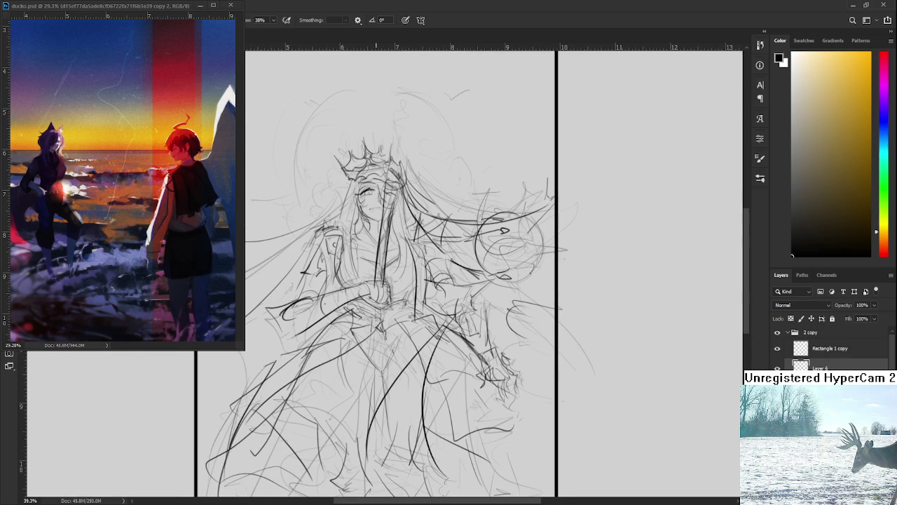
{"action": "scroll", "coordinate": [375, 312], "scroll_direction": "up", "scroll_amount": 1}
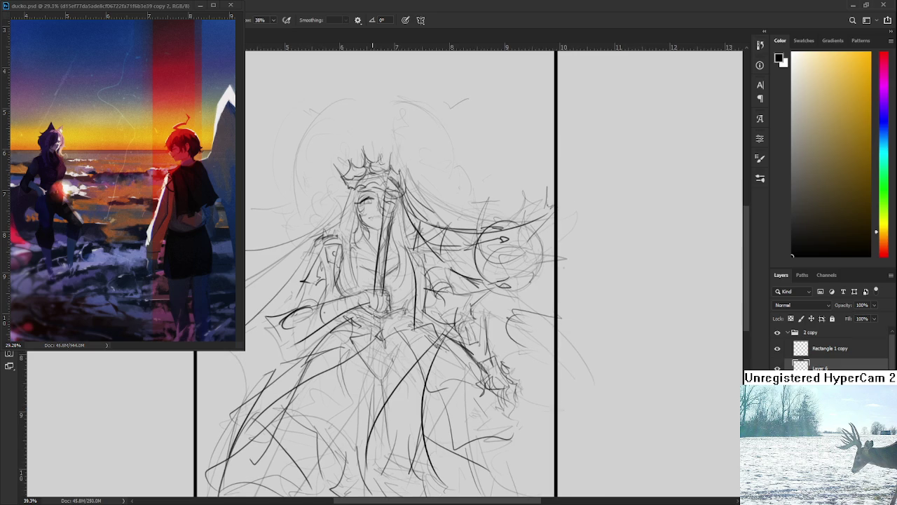
{"action": "mouse_move", "coordinate": [384, 312]}
{"action": "left_mouse_down"}
{"action": "mouse_move", "coordinate": [367, 356]}
{"action": "mouse_move", "coordinate": [386, 329]}
{"action": "mouse_move", "coordinate": [386, 356]}
{"action": "left_mouse_up"}
{"action": "mouse_move", "coordinate": [371, 332]}
{"action": "left_mouse_down"}
{"action": "mouse_move", "coordinate": [381, 334]}
{"action": "mouse_move", "coordinate": [369, 359]}
{"action": "mouse_move", "coordinate": [383, 353]}
{"action": "left_mouse_up"}
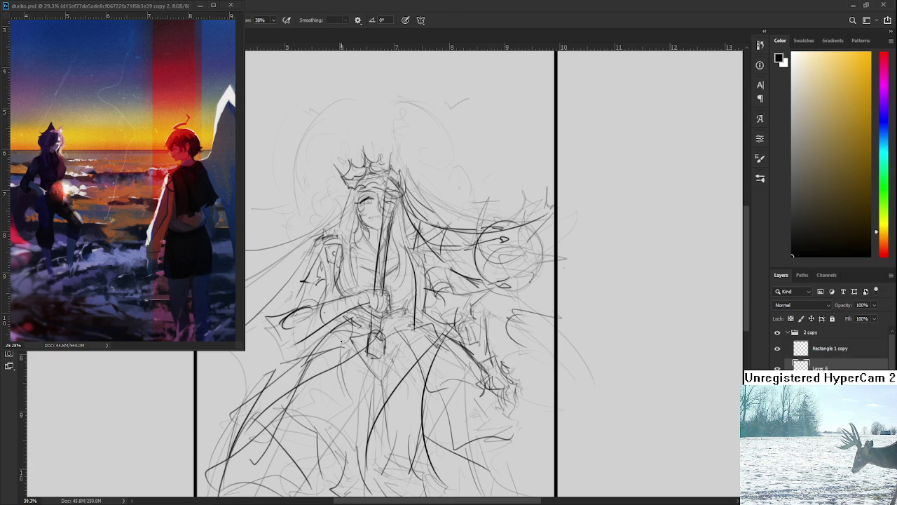
{"action": "key", "text": "ctrl+t"}
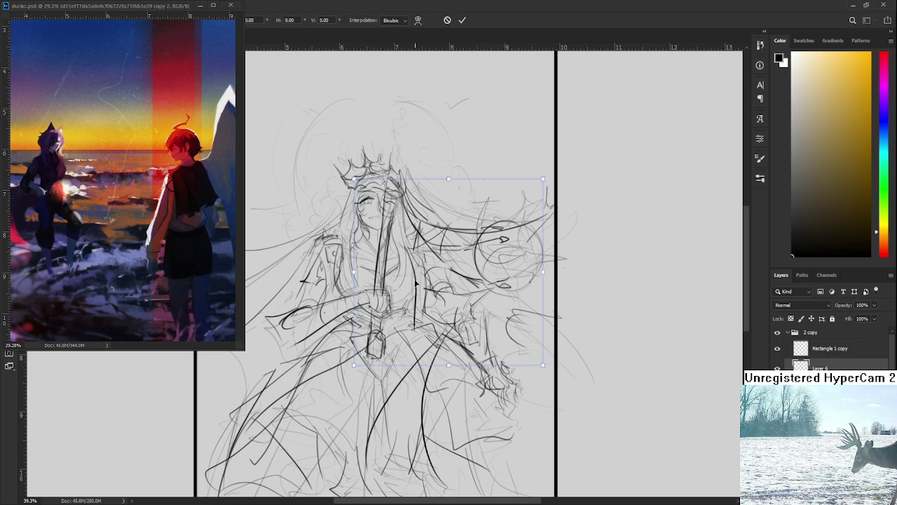
Shift the dark line work down slightly and erase stray strokes near the skirt centre
{"action": "left_click_drag", "start_coordinate": [416, 282], "coordinate": [416, 291]}
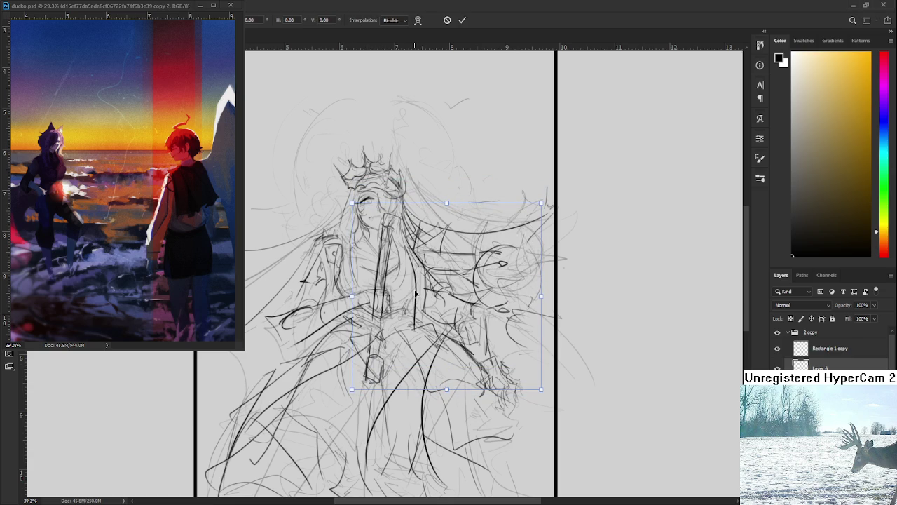
{"action": "left_click_drag", "start_coordinate": [416, 293], "coordinate": [387, 326]}
{"action": "key", "text": "Return"}
{"action": "key", "text": "e"}
{"action": "mouse_move", "coordinate": [364, 233]}
{"action": "left_mouse_down"}
{"action": "mouse_move", "coordinate": [397, 251]}
{"action": "mouse_move", "coordinate": [382, 287]}
{"action": "left_mouse_up"}
Redraw the central sword as dark vertical strokes down to its lower end
{"action": "key", "text": "b"}
{"action": "left_click_drag", "start_coordinate": [393, 231], "coordinate": [389, 286]}
{"action": "left_click_drag", "start_coordinate": [390, 251], "coordinate": [377, 358]}
{"action": "left_click_drag", "start_coordinate": [383, 313], "coordinate": [373, 387]}
{"action": "key", "text": "e"}
{"action": "key", "text": "b"}
{"action": "mouse_move", "coordinate": [374, 340]}
{"action": "left_mouse_down"}
{"action": "mouse_move", "coordinate": [383, 345]}
{"action": "mouse_move", "coordinate": [373, 371]}
{"action": "left_mouse_up"}
{"action": "mouse_move", "coordinate": [379, 348]}
{"action": "left_mouse_down"}
{"action": "mouse_move", "coordinate": [375, 373]}
{"action": "mouse_move", "coordinate": [384, 366]}
{"action": "left_mouse_up"}
Add neck, collar and chest strokes, then cancel a trial upward nudge of the line work
{"action": "left_click_drag", "start_coordinate": [387, 209], "coordinate": [391, 222]}
{"action": "left_click_drag", "start_coordinate": [396, 207], "coordinate": [398, 221]}
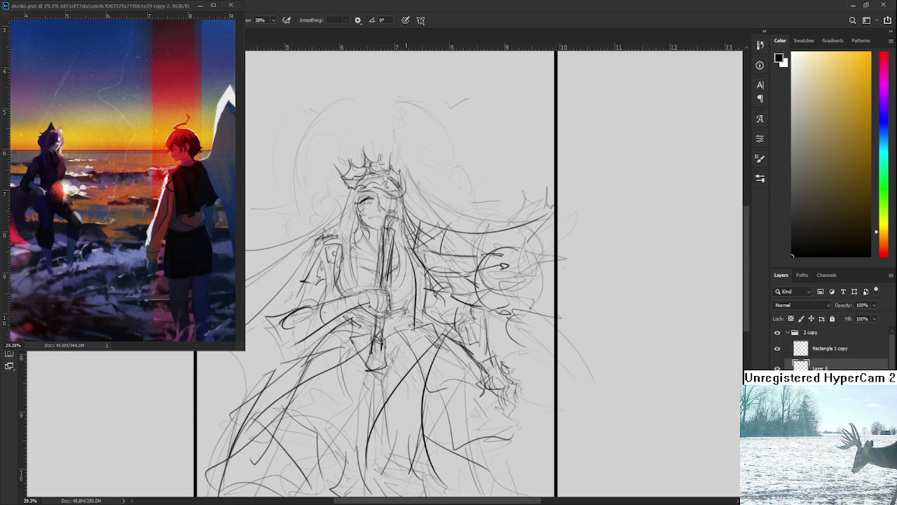
{"action": "left_click_drag", "start_coordinate": [401, 245], "coordinate": [451, 228]}
{"action": "key", "text": "ctrl+t"}
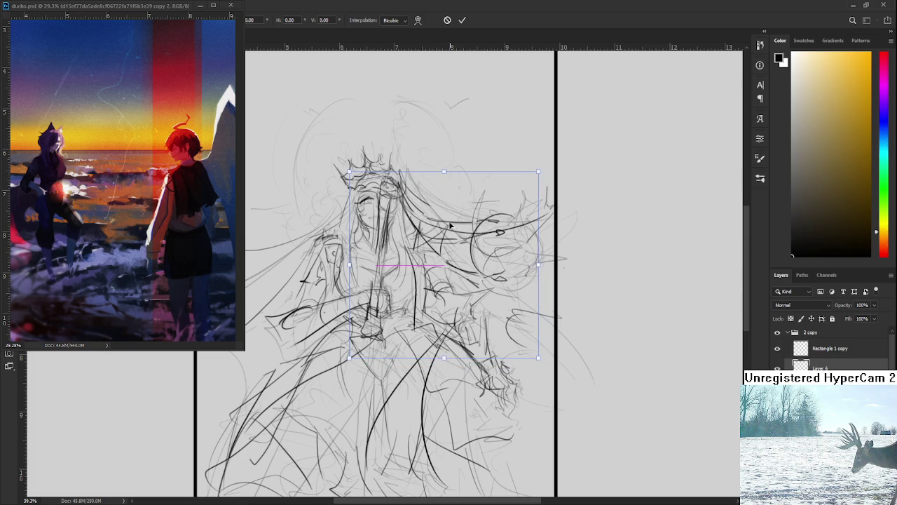
{"action": "left_click_drag", "start_coordinate": [450, 228], "coordinate": [451, 225]}
{"action": "key", "text": "Escape"}
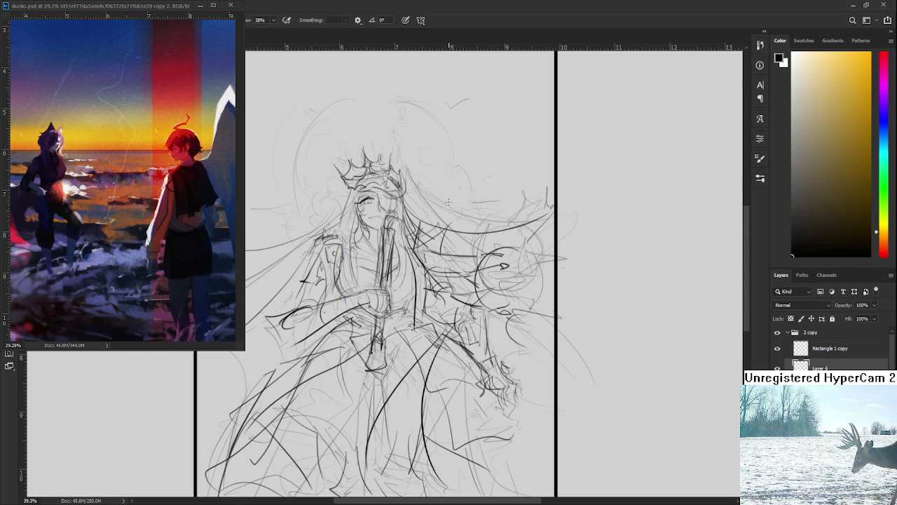
Draw two faint pencil strokes along the central sword and neck
{"action": "scroll", "coordinate": [448, 202], "scroll_direction": "down", "scroll_amount": 3}
{"action": "scroll", "coordinate": [421, 245], "scroll_direction": "up", "scroll_amount": 5}
{"action": "key", "text": "e"}
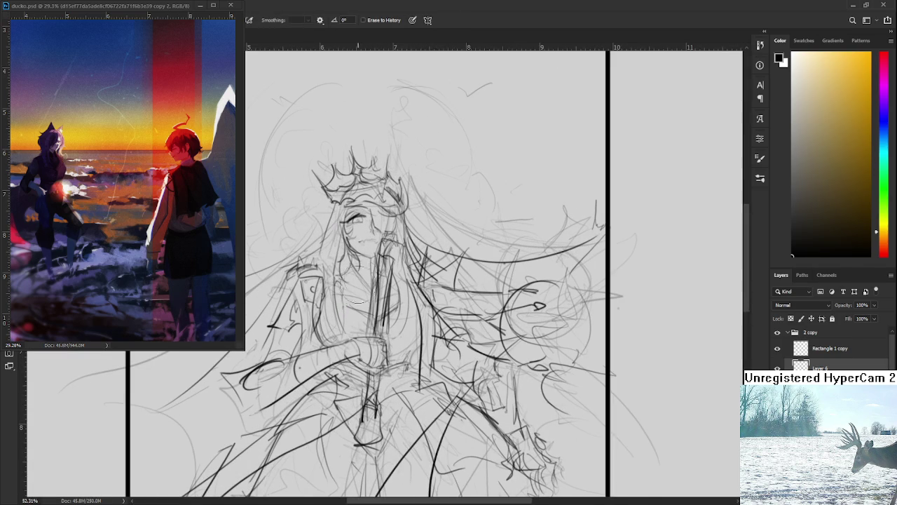
{"action": "key", "text": "b"}
{"action": "left_click_drag", "start_coordinate": [390, 259], "coordinate": [382, 335]}
{"action": "left_click_drag", "start_coordinate": [378, 250], "coordinate": [395, 247]}
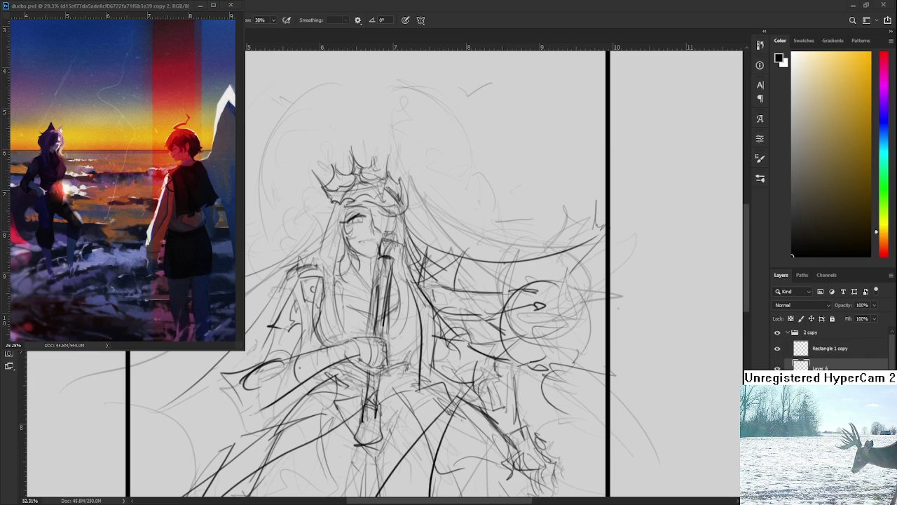
{"action": "scroll", "coordinate": [401, 266], "scroll_direction": "down", "scroll_amount": 3}
{"action": "scroll", "coordinate": [401, 267], "scroll_direction": "up", "scroll_amount": 3}
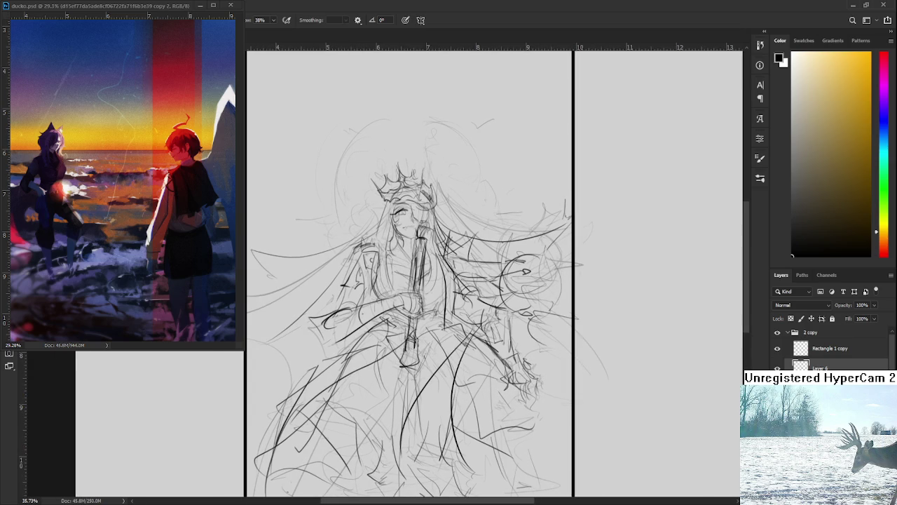
Hide the rough strokes, activate the fill layer and lasso the figure's outline with the Polygonal Lasso
{"action": "key", "text": "ctrl+z"}
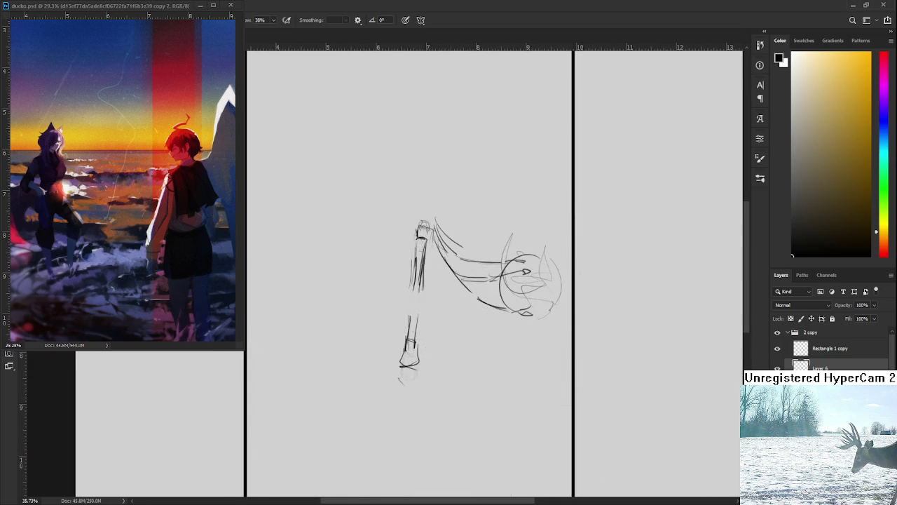
{"action": "key", "text": "alt+["}
{"action": "key", "text": "alt+]"}
{"action": "scroll", "coordinate": [455, 281], "scroll_direction": "down", "scroll_amount": 2}
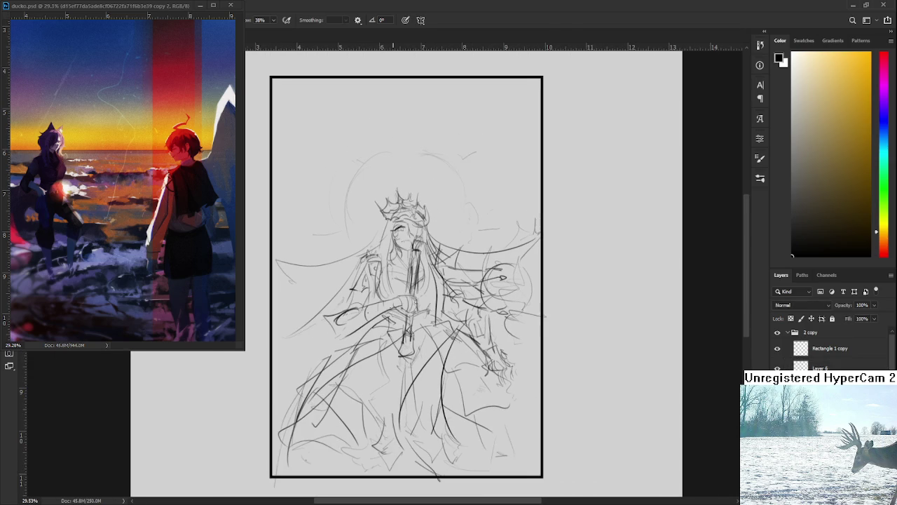
{"action": "key", "text": "l"}
{"action": "mouse_move", "coordinate": [295, 333]}
{"action": "left_mouse_down"}
{"action": "mouse_move", "coordinate": [319, 266]}
{"action": "mouse_move", "coordinate": [407, 189]}
{"action": "mouse_move", "coordinate": [446, 211]}
{"action": "mouse_move", "coordinate": [441, 236]}
{"action": "mouse_move", "coordinate": [536, 231]}
{"action": "mouse_move", "coordinate": [527, 272]}
{"action": "mouse_move", "coordinate": [545, 363]}
{"action": "mouse_move", "coordinate": [524, 389]}
{"action": "mouse_move", "coordinate": [509, 483]}
{"action": "mouse_move", "coordinate": [286, 474]}
{"action": "mouse_move", "coordinate": [301, 382]}
{"action": "mouse_move", "coordinate": [351, 335]}
{"action": "mouse_move", "coordinate": [344, 325]}
{"action": "left_mouse_up"}
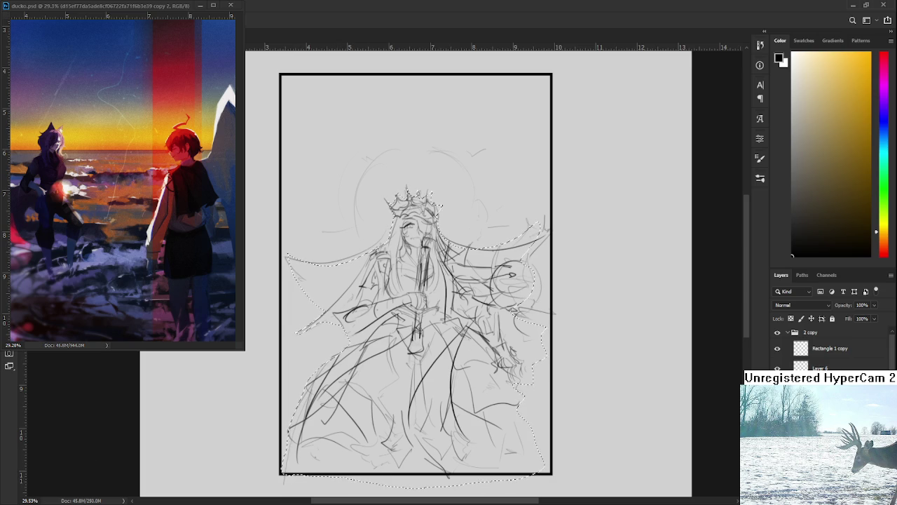
Restore the figure selection, test a beige Paint Bucket fill, undo it and pick mid grey
{"action": "key", "text": "ctrl+d"}
{"action": "key", "text": "ctrl+shift+d"}
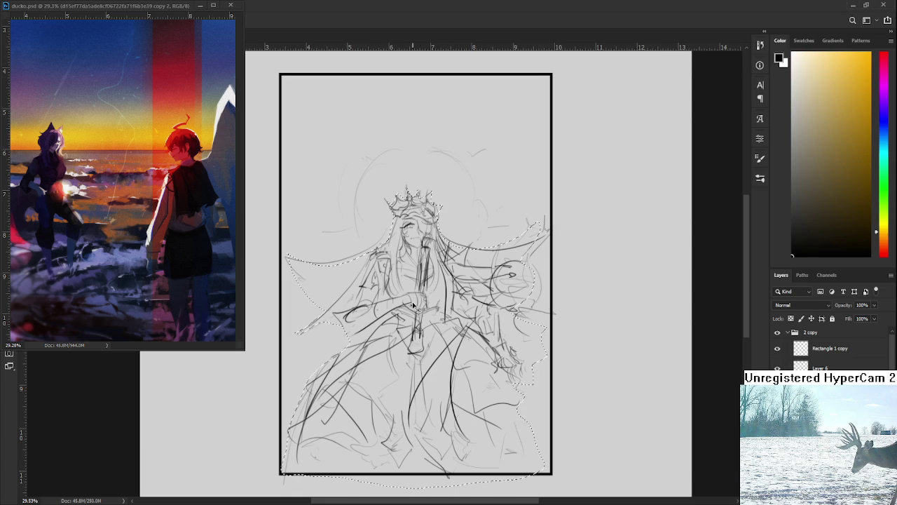
{"action": "left_click", "coordinate": [792, 93]}
{"action": "key", "text": "g"}
{"action": "left_click", "coordinate": [796, 73]}
{"action": "left_click", "coordinate": [421, 303]}
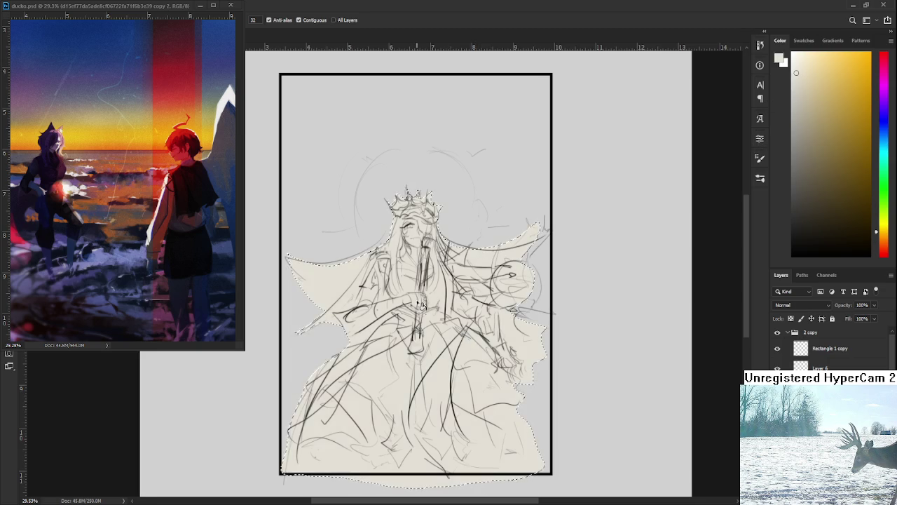
{"action": "scroll", "coordinate": [420, 303], "scroll_direction": "up", "scroll_amount": 3}
{"action": "key", "text": "ctrl+z"}
{"action": "left_click_drag", "start_coordinate": [802, 107], "coordinate": [793, 124]}
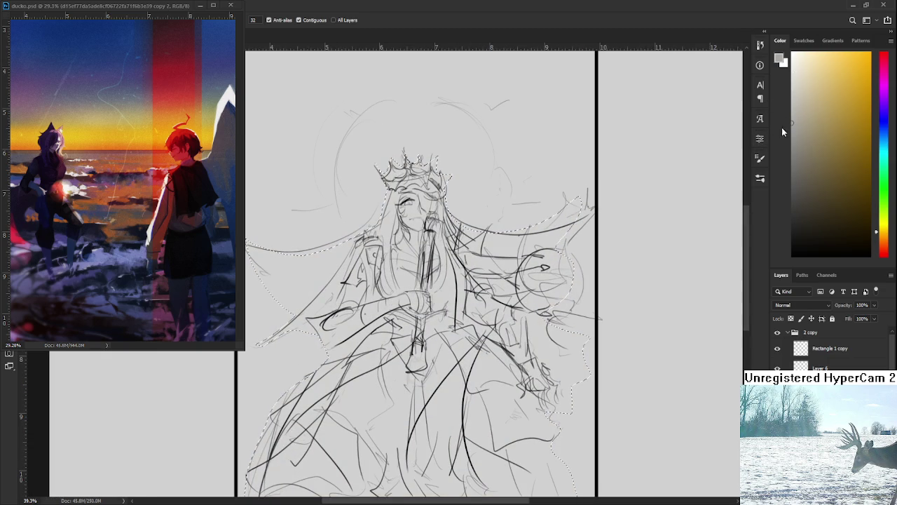
Undo a grey test fill and fill the silhouette with light lavender-grey instead
{"action": "left_click", "coordinate": [448, 323]}
{"action": "scroll", "coordinate": [448, 323], "scroll_direction": "down", "scroll_amount": 2}
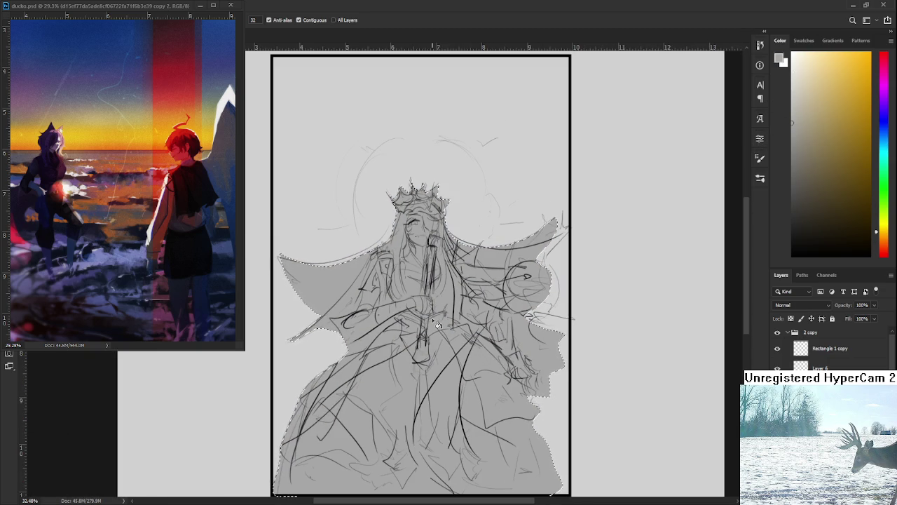
{"action": "key", "text": "ctrl+z"}
{"action": "left_click", "coordinate": [783, 93]}
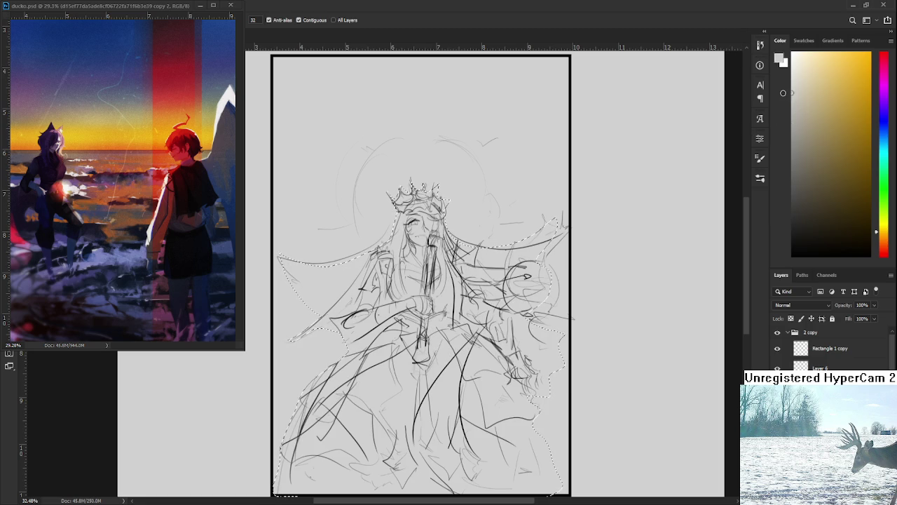
{"action": "left_click", "coordinate": [884, 120]}
{"action": "left_click", "coordinate": [797, 97]}
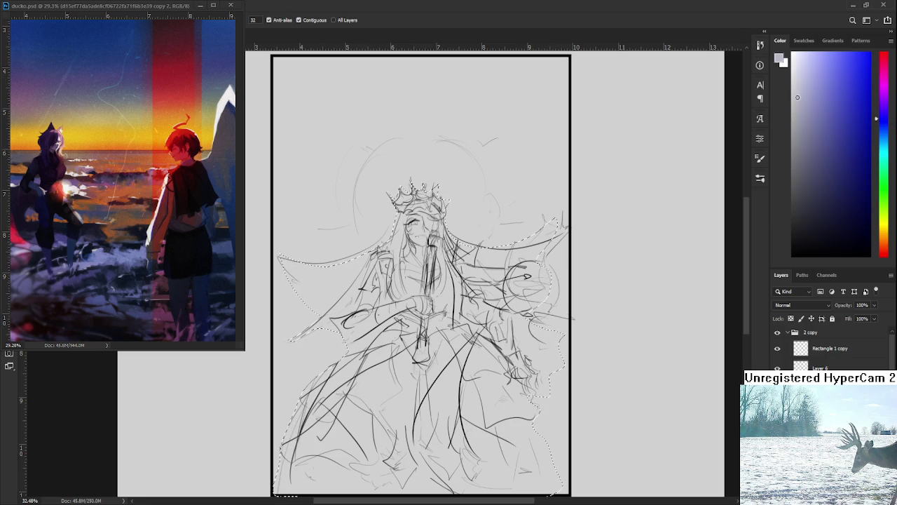
{"action": "left_click", "coordinate": [417, 308]}
Deselect and review the lavender-grey silhouette fill
{"action": "scroll", "coordinate": [412, 363], "scroll_direction": "down", "scroll_amount": 1}
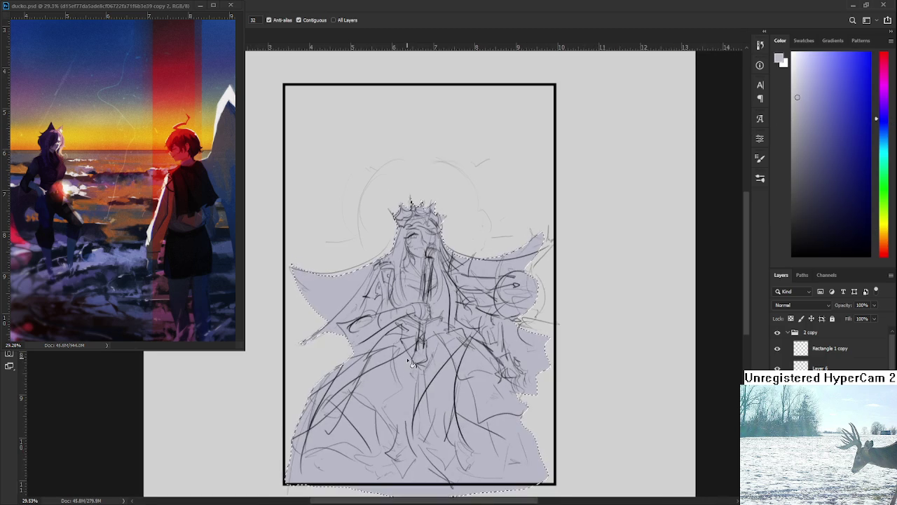
{"action": "key", "text": "ctrl+d"}
{"action": "scroll", "coordinate": [412, 363], "scroll_direction": "up", "scroll_amount": 1}
{"action": "scroll", "coordinate": [384, 190], "scroll_direction": "down", "scroll_amount": 1}
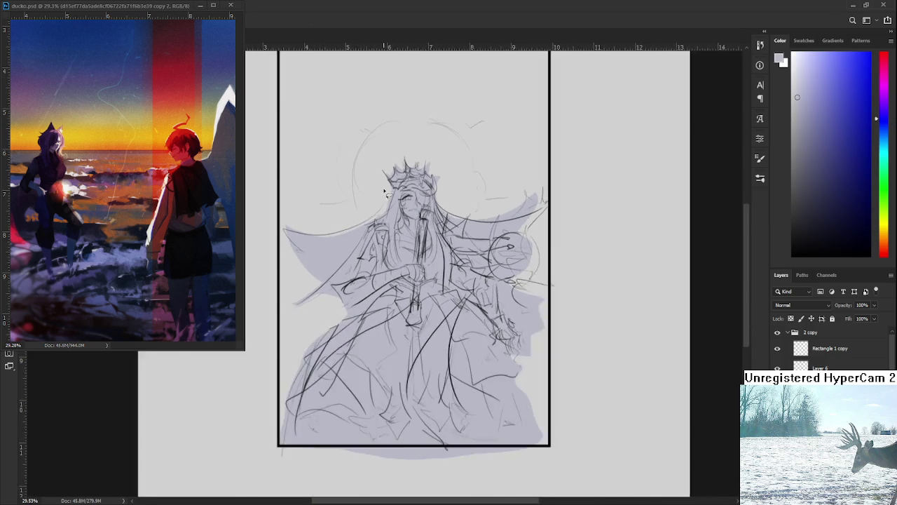
{"action": "scroll", "coordinate": [384, 191], "scroll_direction": "up", "scroll_amount": 1}
{"action": "scroll", "coordinate": [384, 191], "scroll_direction": "up", "scroll_amount": 2}
{"action": "scroll", "coordinate": [393, 224], "scroll_direction": "up", "scroll_amount": 2}
{"action": "scroll", "coordinate": [402, 272], "scroll_direction": "up", "scroll_amount": 2}
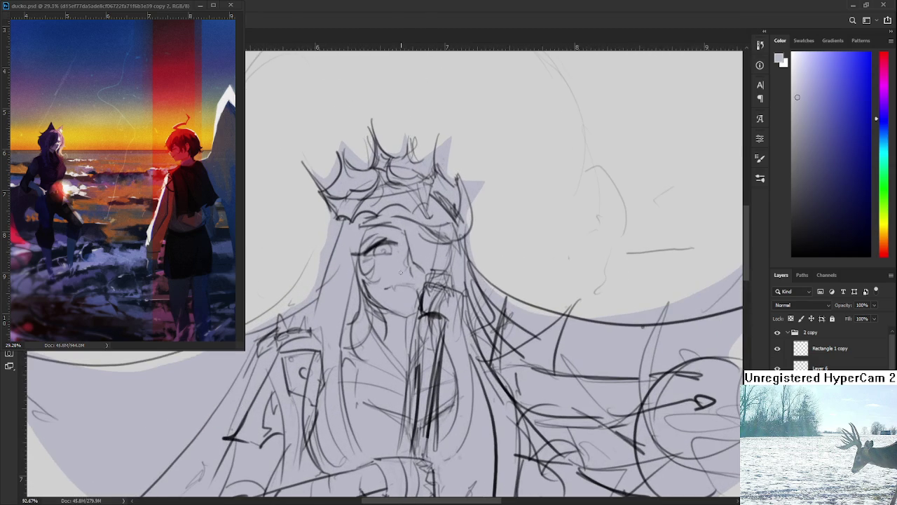
Paint the face with a pale pinkish-cream skin tone
{"action": "left_click", "coordinate": [799, 71]}
{"action": "left_click", "coordinate": [885, 238]}
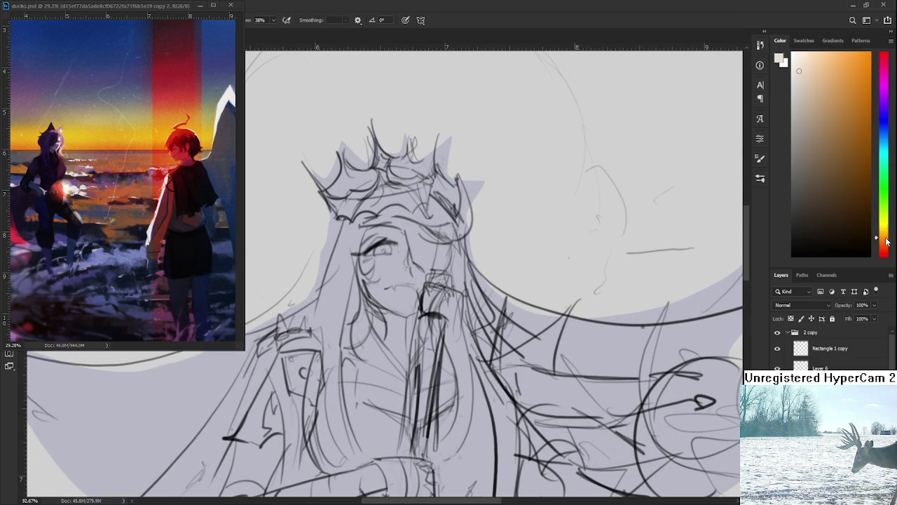
{"action": "left_click_drag", "start_coordinate": [885, 240], "coordinate": [883, 249]}
{"action": "left_click_drag", "start_coordinate": [800, 86], "coordinate": [796, 59]}
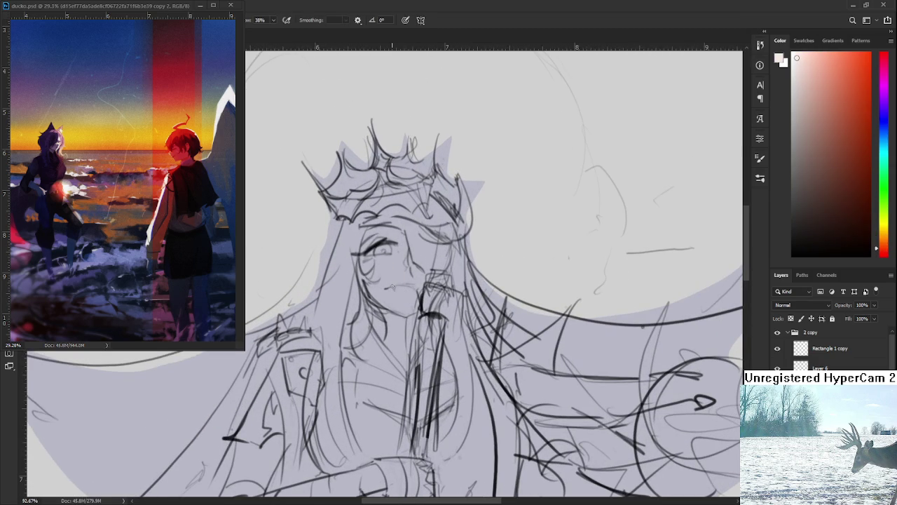
{"action": "mouse_move", "coordinate": [367, 256]}
{"action": "left_mouse_down"}
{"action": "mouse_move", "coordinate": [382, 241]}
{"action": "mouse_move", "coordinate": [385, 308]}
{"action": "mouse_move", "coordinate": [409, 253]}
{"action": "left_mouse_up"}
{"action": "mouse_move", "coordinate": [419, 301]}
{"action": "left_mouse_down"}
{"action": "mouse_move", "coordinate": [399, 252]}
{"action": "mouse_move", "coordinate": [374, 239]}
{"action": "left_mouse_up"}
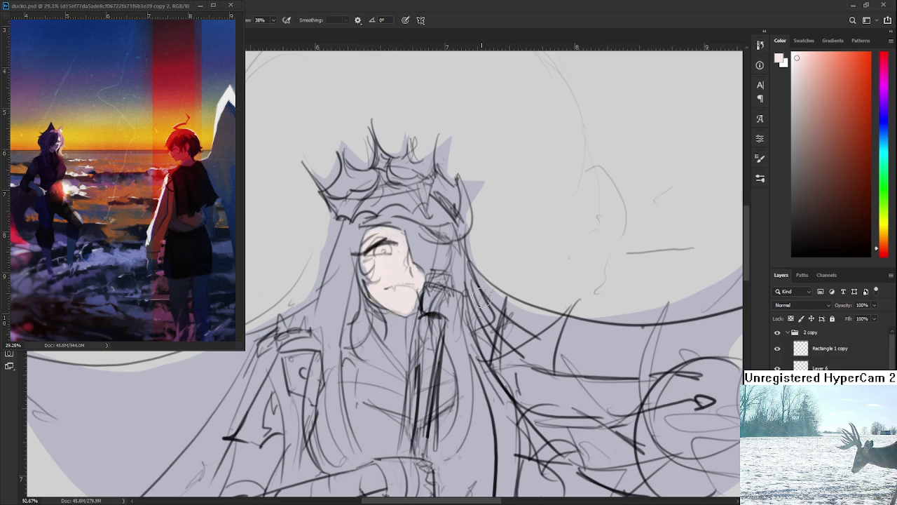
Paint the visible eye's iris a strong red
{"action": "left_click_drag", "start_coordinate": [851, 124], "coordinate": [857, 73]}
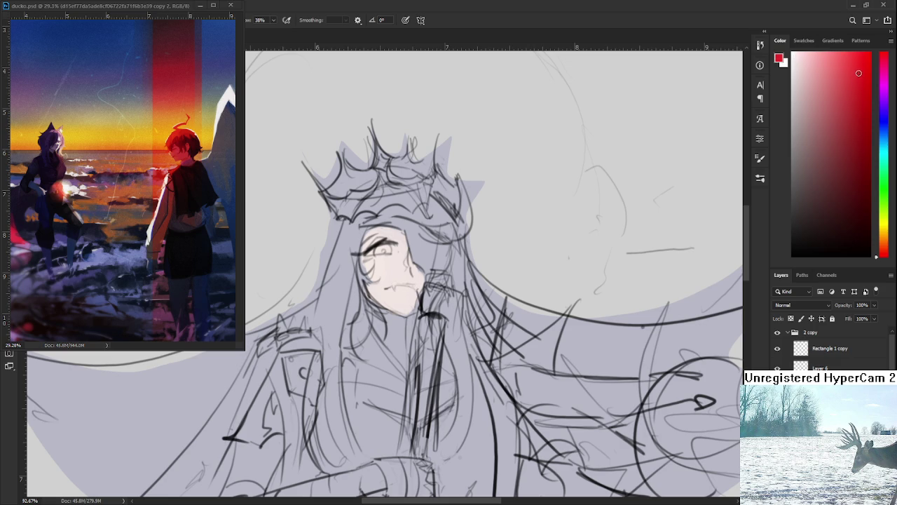
{"action": "mouse_move", "coordinate": [374, 240]}
{"action": "left_mouse_down"}
{"action": "mouse_move", "coordinate": [396, 250]}
{"action": "mouse_move", "coordinate": [361, 262]}
{"action": "left_mouse_up"}
{"action": "left_click", "coordinate": [391, 252], "text": "alt"}
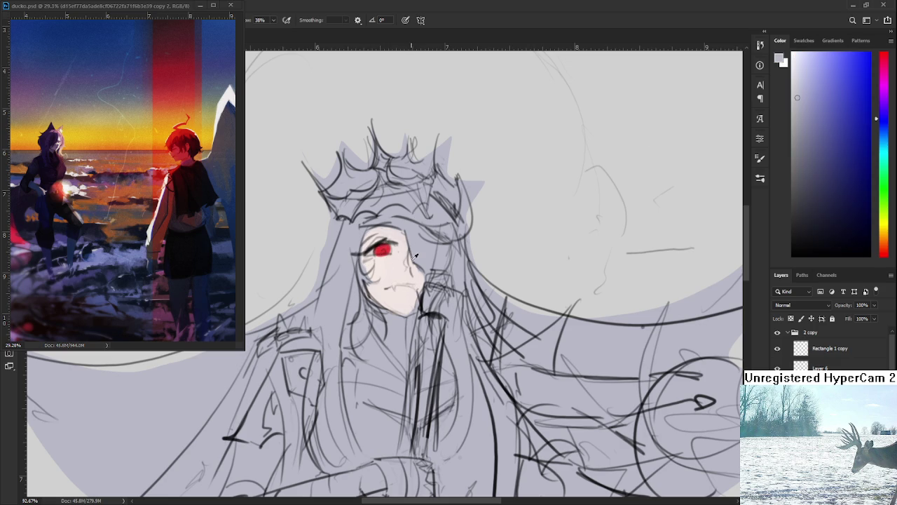
{"action": "left_click", "coordinate": [389, 249], "text": "alt"}
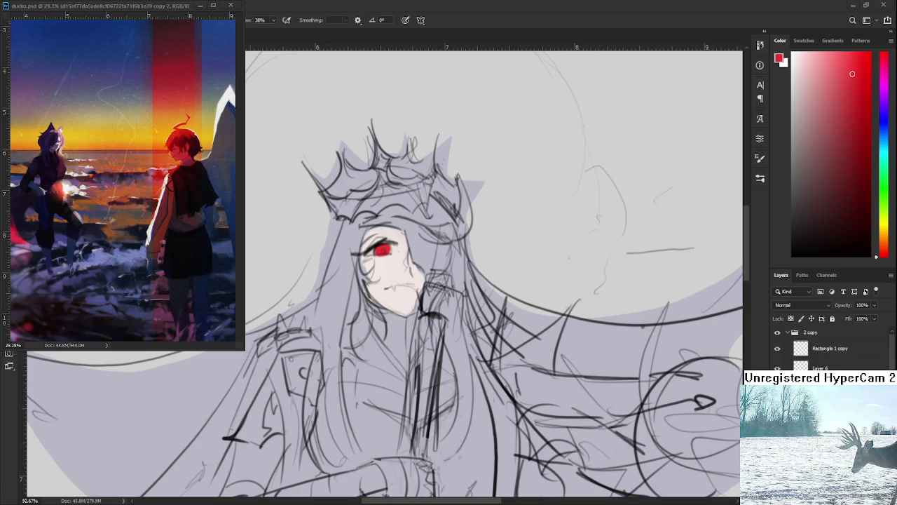
{"action": "scroll", "coordinate": [320, 255], "scroll_direction": "up", "scroll_amount": 2}
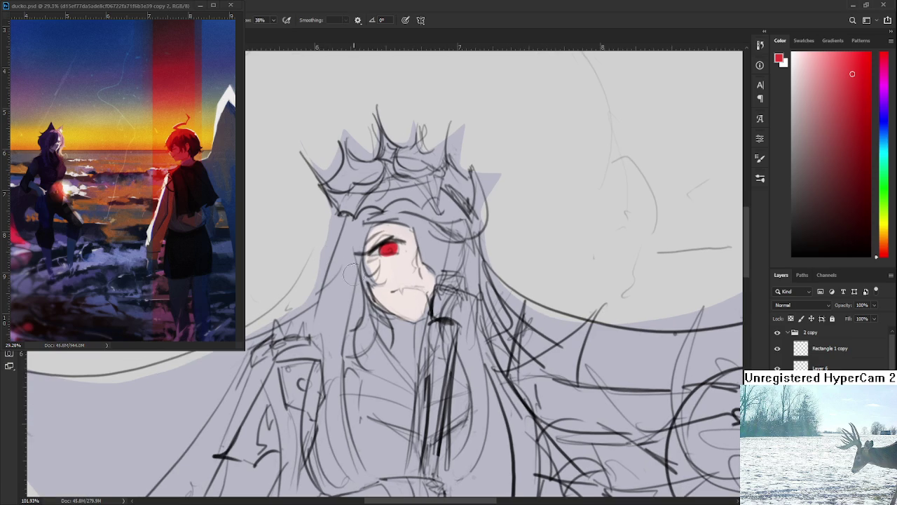
Paint a wide white hair strand down the left side of the face
{"action": "scroll", "coordinate": [506, 265], "scroll_direction": "down", "scroll_amount": 3}
{"action": "left_click", "coordinate": [793, 53]}
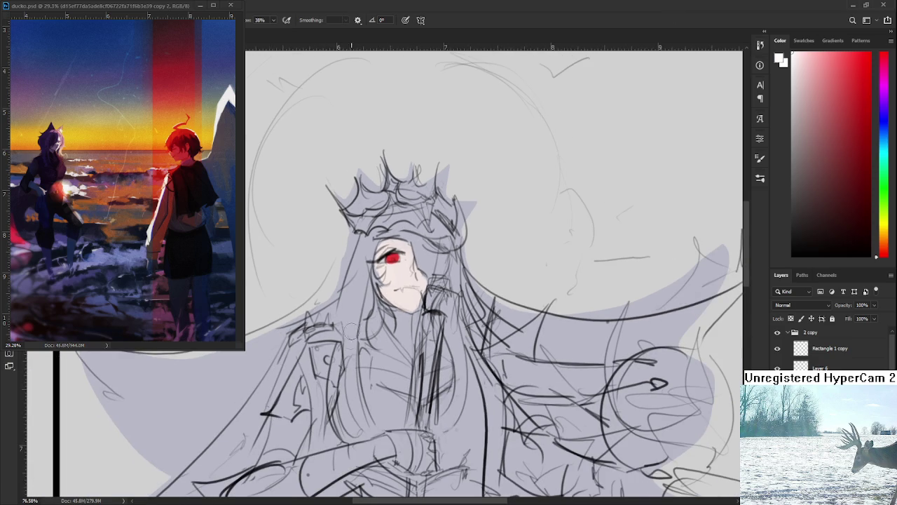
{"action": "left_click_drag", "start_coordinate": [373, 270], "coordinate": [366, 342]}
{"action": "left_click_drag", "start_coordinate": [370, 294], "coordinate": [359, 351]}
{"action": "left_click_drag", "start_coordinate": [382, 269], "coordinate": [367, 393]}
{"action": "mouse_move", "coordinate": [363, 315]}
{"action": "left_mouse_down"}
{"action": "mouse_move", "coordinate": [357, 396]}
{"action": "mouse_move", "coordinate": [346, 384]}
{"action": "left_mouse_up"}
{"action": "left_click_drag", "start_coordinate": [350, 335], "coordinate": [346, 390]}
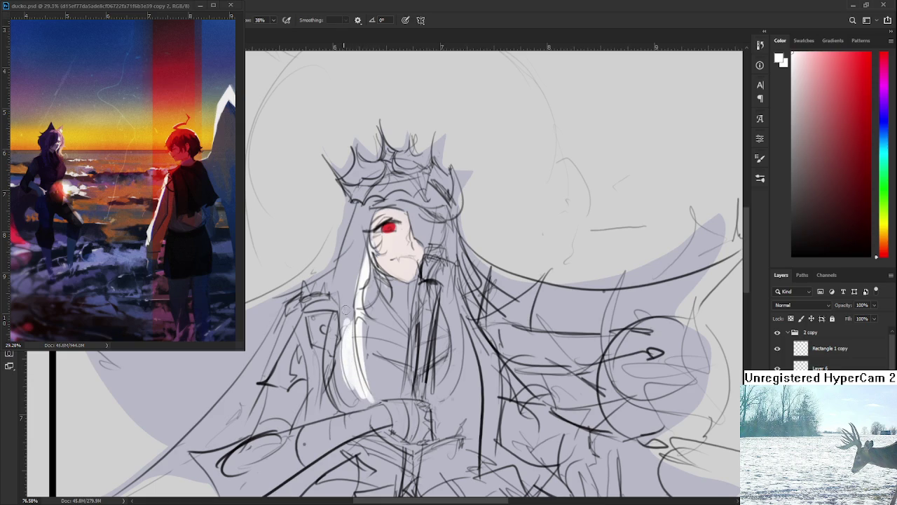
{"action": "left_click_drag", "start_coordinate": [345, 306], "coordinate": [330, 401]}
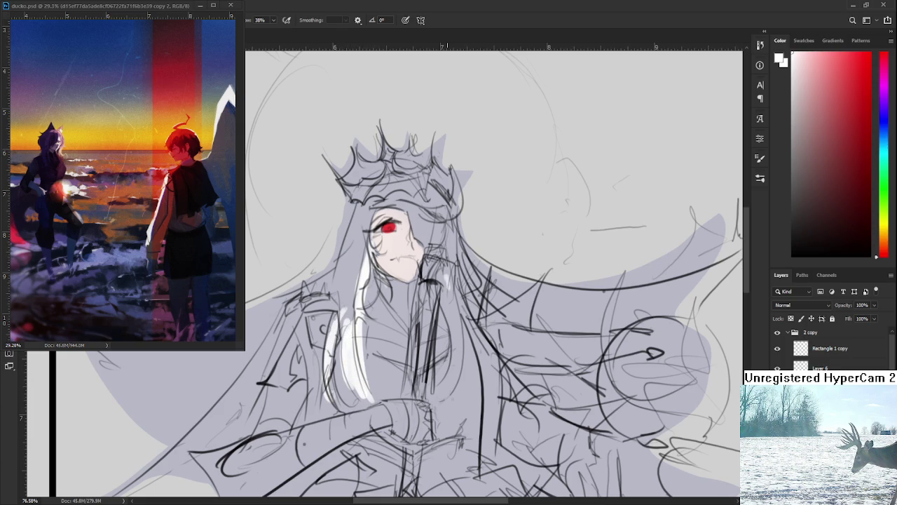
{"action": "scroll", "coordinate": [447, 285], "scroll_direction": "down", "scroll_amount": 3}
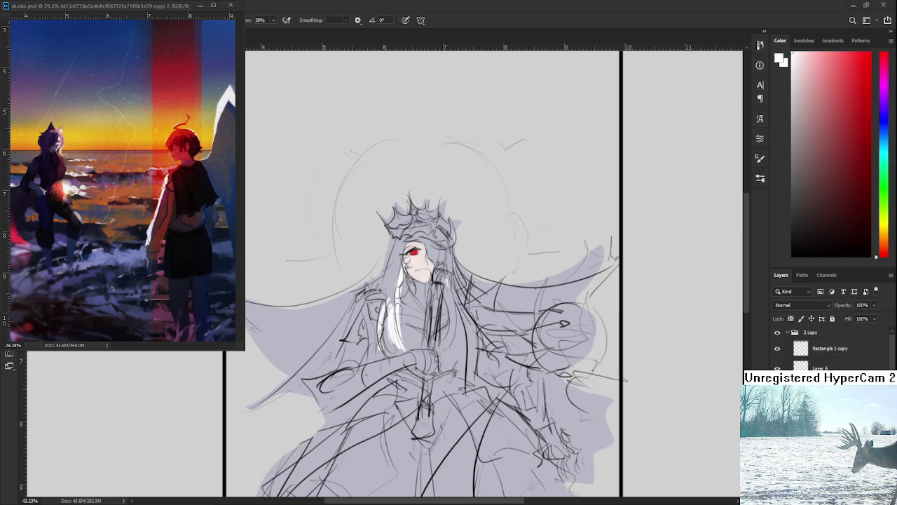
{"action": "scroll", "coordinate": [421, 294], "scroll_direction": "down", "scroll_amount": 2}
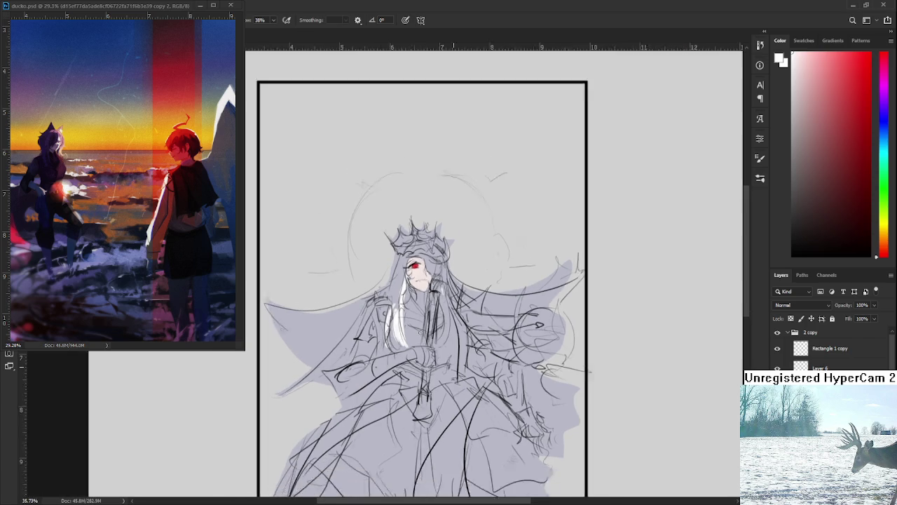
{"action": "scroll", "coordinate": [420, 294], "scroll_direction": "down", "scroll_amount": 2}
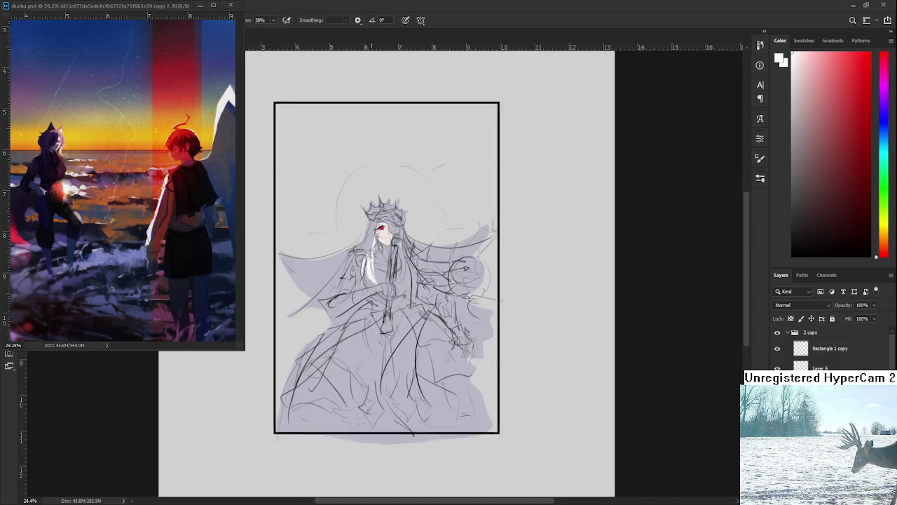
Brush a white strand down the hair's right side and undo the stray extra stroke
{"action": "scroll", "coordinate": [379, 298], "scroll_direction": "up", "scroll_amount": 5}
{"action": "scroll", "coordinate": [379, 298], "scroll_direction": "up", "scroll_amount": 2}
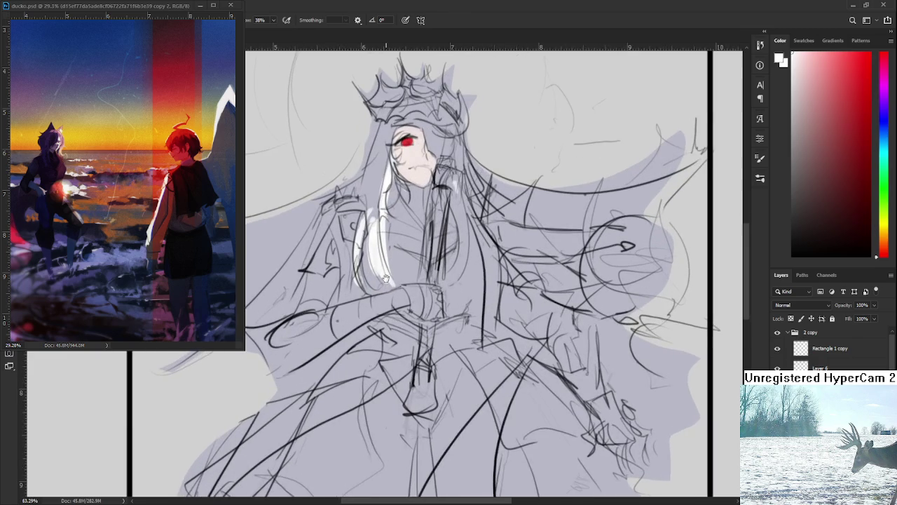
{"action": "scroll", "coordinate": [387, 279], "scroll_direction": "down", "scroll_amount": 3}
{"action": "scroll", "coordinate": [400, 273], "scroll_direction": "up", "scroll_amount": 2}
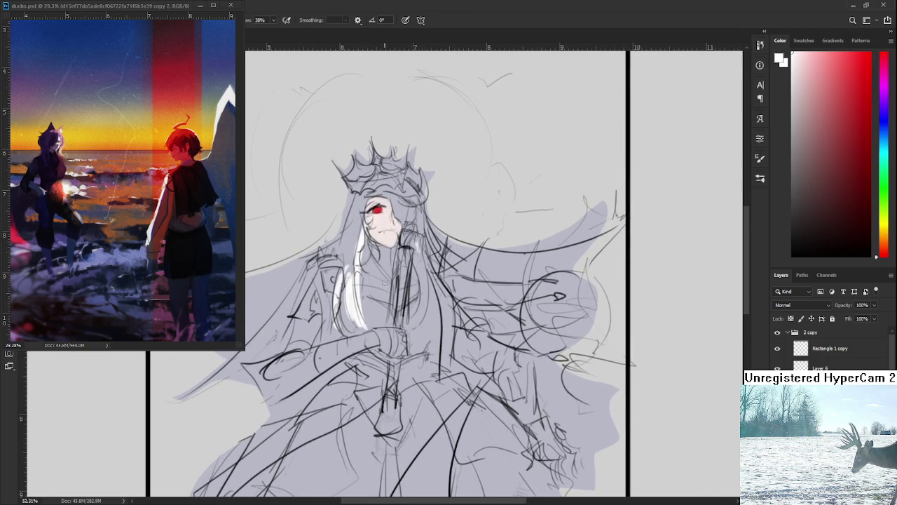
{"action": "left_click_drag", "start_coordinate": [414, 261], "coordinate": [419, 328]}
{"action": "left_click_drag", "start_coordinate": [424, 274], "coordinate": [405, 333]}
{"action": "mouse_move", "coordinate": [421, 249]}
{"action": "left_mouse_down"}
{"action": "mouse_move", "coordinate": [431, 307]}
{"action": "mouse_move", "coordinate": [422, 330]}
{"action": "left_mouse_up"}
{"action": "key", "text": "ctrl+z"}
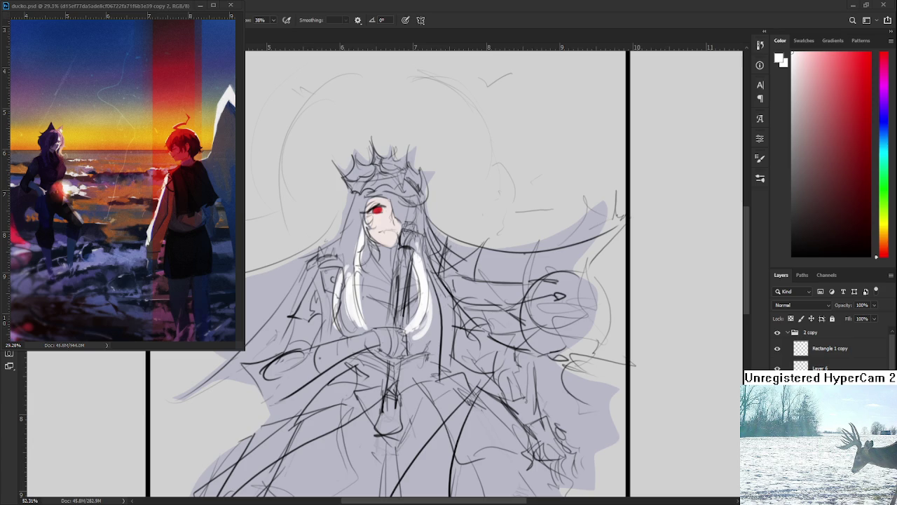
Sample white, thicken the left strand and sweep white hair across the top of the head
{"action": "left_click", "coordinate": [443, 308], "text": "alt"}
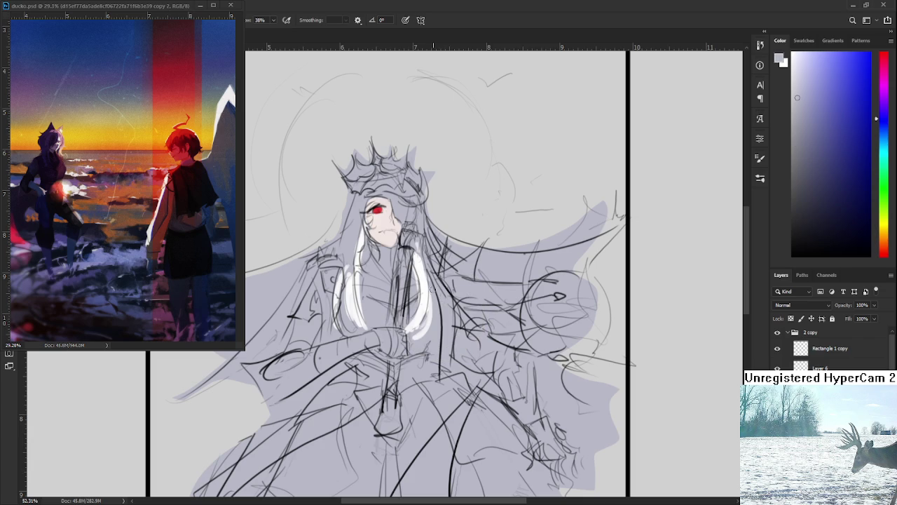
{"action": "left_click", "coordinate": [431, 303], "text": "alt"}
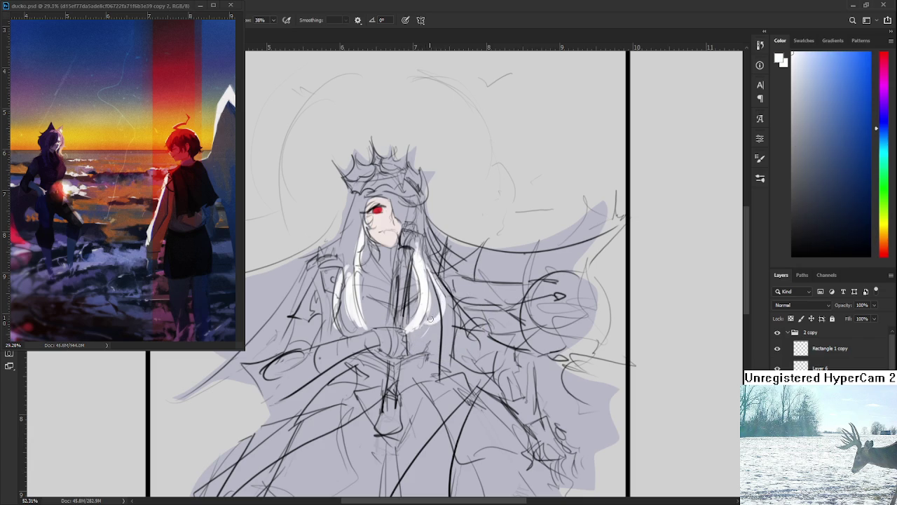
{"action": "mouse_move", "coordinate": [361, 324]}
{"action": "left_mouse_down"}
{"action": "mouse_move", "coordinate": [365, 241]}
{"action": "mouse_move", "coordinate": [393, 284]}
{"action": "left_mouse_up"}
{"action": "mouse_move", "coordinate": [379, 242]}
{"action": "left_mouse_down"}
{"action": "mouse_move", "coordinate": [412, 225]}
{"action": "mouse_move", "coordinate": [409, 248]}
{"action": "left_mouse_up"}
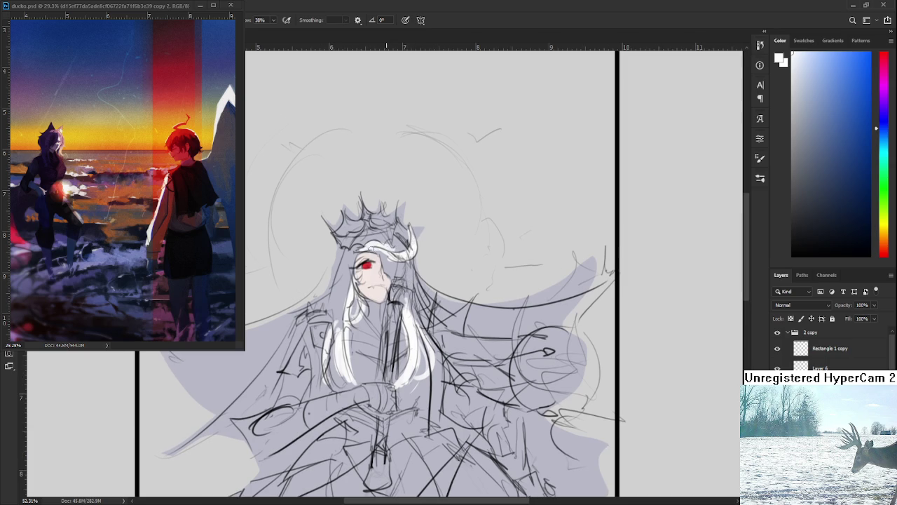
{"action": "left_click", "coordinate": [617, 242], "text": "alt"}
Paint a near-black headband across the hair, with ribbons beside the eye and down the left side
{"action": "left_click", "coordinate": [792, 256]}
{"action": "left_click", "coordinate": [792, 229]}
{"action": "mouse_move", "coordinate": [333, 305]}
{"action": "left_mouse_down"}
{"action": "mouse_move", "coordinate": [342, 260]}
{"action": "mouse_move", "coordinate": [342, 308]}
{"action": "mouse_move", "coordinate": [345, 254]}
{"action": "mouse_move", "coordinate": [386, 249]}
{"action": "mouse_move", "coordinate": [386, 276]}
{"action": "mouse_move", "coordinate": [404, 279]}
{"action": "mouse_move", "coordinate": [389, 259]}
{"action": "mouse_move", "coordinate": [398, 263]}
{"action": "mouse_move", "coordinate": [400, 240]}
{"action": "mouse_move", "coordinate": [405, 249]}
{"action": "left_mouse_up"}
{"action": "mouse_move", "coordinate": [405, 272]}
{"action": "left_mouse_down"}
{"action": "mouse_move", "coordinate": [420, 291]}
{"action": "mouse_move", "coordinate": [412, 316]}
{"action": "left_mouse_up"}
{"action": "mouse_move", "coordinate": [337, 284]}
{"action": "left_mouse_down"}
{"action": "mouse_move", "coordinate": [335, 321]}
{"action": "mouse_move", "coordinate": [337, 313]}
{"action": "mouse_move", "coordinate": [326, 319]}
{"action": "mouse_move", "coordinate": [316, 311]}
{"action": "left_mouse_up"}
Re-sample near-black to flare the left ribbon's lower end, and bring the frame's bottom border into view
{"action": "left_click", "coordinate": [326, 319], "text": "alt"}
{"action": "left_click", "coordinate": [334, 314], "text": "alt"}
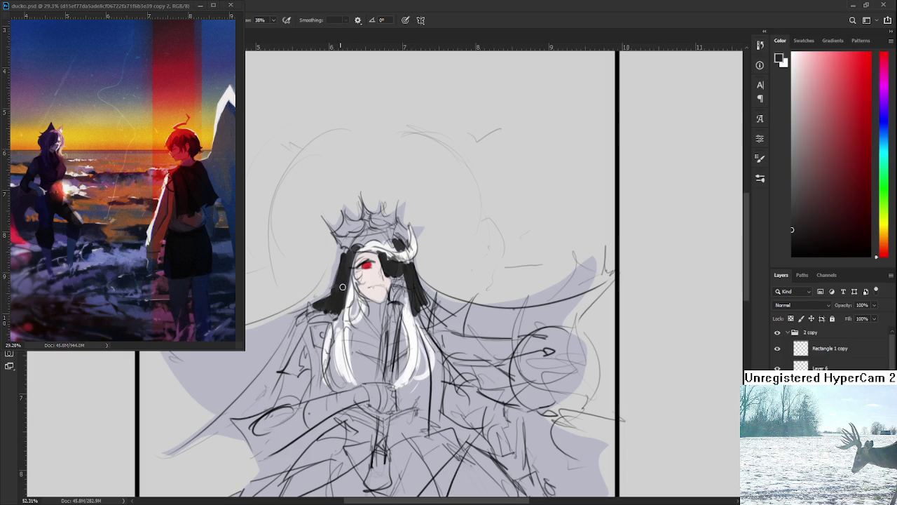
{"action": "scroll", "coordinate": [365, 268], "scroll_direction": "down", "scroll_amount": 3}
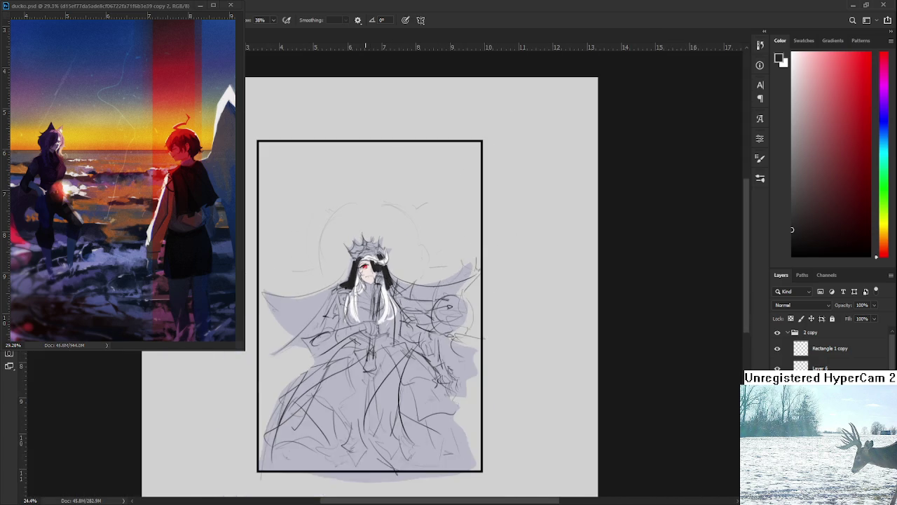
{"action": "scroll", "coordinate": [365, 268], "scroll_direction": "up", "scroll_amount": 2}
{"action": "left_click_drag", "start_coordinate": [352, 311], "coordinate": [356, 299]}
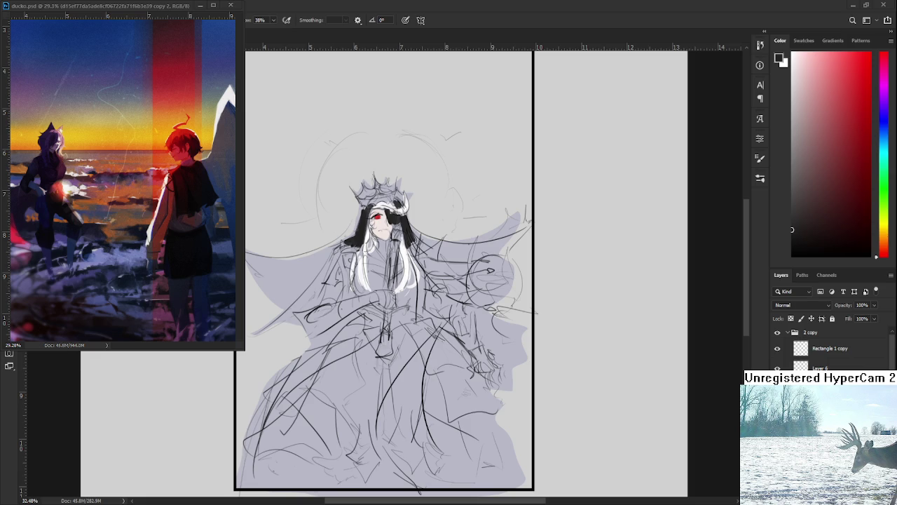
Zoom the canvas from about 32% to 47.5% on the crowned figure's head and upper cape
{"action": "scroll", "coordinate": [355, 270], "scroll_direction": "up", "scroll_amount": 2}
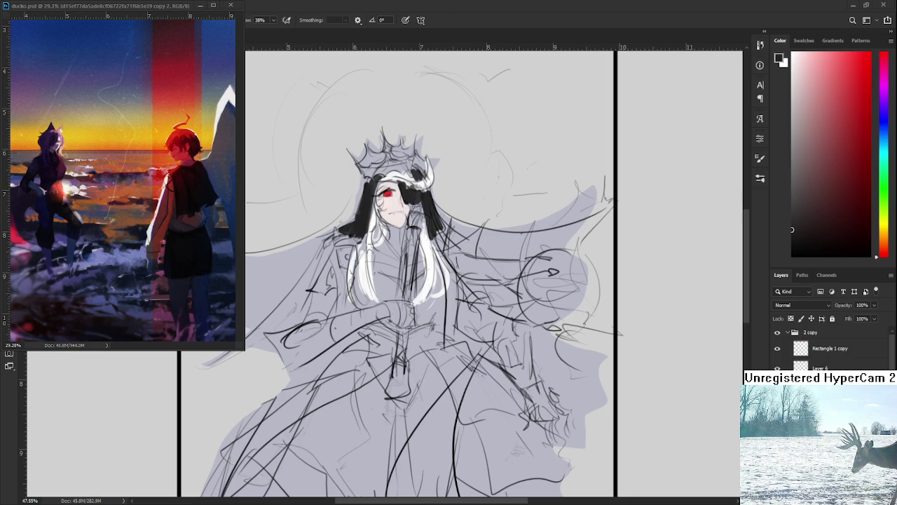
Sample black from the hair and sweep tapered black bands along the upper cape edges
{"action": "scroll", "coordinate": [452, 330], "scroll_direction": "down", "scroll_amount": 2}
{"action": "scroll", "coordinate": [449, 337], "scroll_direction": "down", "scroll_amount": 3}
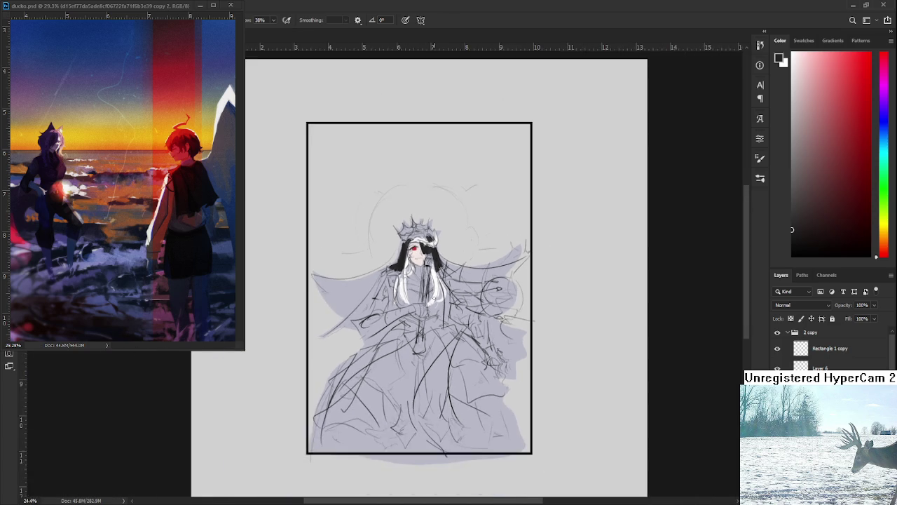
{"action": "scroll", "coordinate": [421, 316], "scroll_direction": "up", "scroll_amount": 2}
{"action": "scroll", "coordinate": [378, 295], "scroll_direction": "down", "scroll_amount": 1}
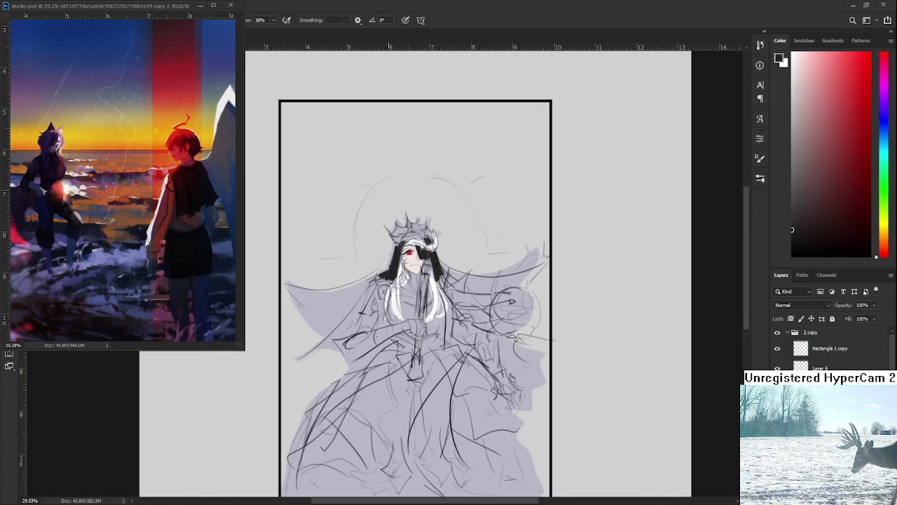
{"action": "left_click", "coordinate": [392, 268], "text": "alt"}
{"action": "left_click_drag", "start_coordinate": [287, 284], "coordinate": [494, 246]}
{"action": "scroll", "coordinate": [413, 281], "scroll_direction": "right", "scroll_amount": 2}
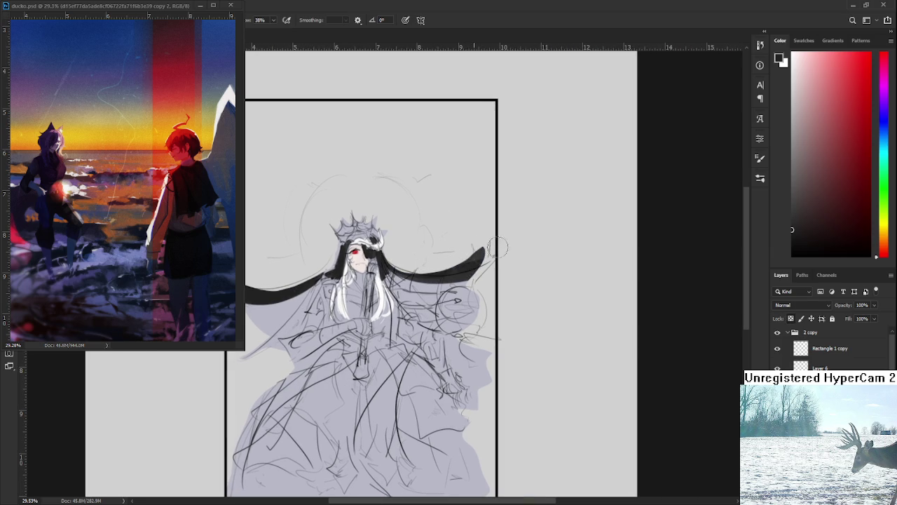
Sample the eye's red and paint it inside the left cape, beside the hair and on the skirt
{"action": "left_click", "coordinate": [356, 251], "text": "alt"}
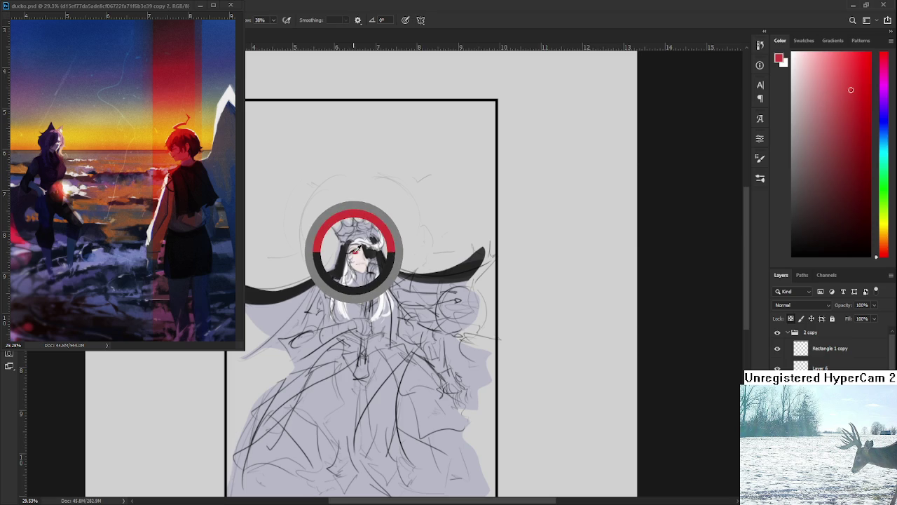
{"action": "scroll", "coordinate": [356, 250], "scroll_direction": "left", "scroll_amount": 2}
{"action": "mouse_move", "coordinate": [309, 284]}
{"action": "left_mouse_down"}
{"action": "mouse_move", "coordinate": [323, 312]}
{"action": "mouse_move", "coordinate": [357, 277]}
{"action": "mouse_move", "coordinate": [337, 315]}
{"action": "mouse_move", "coordinate": [356, 299]}
{"action": "mouse_move", "coordinate": [322, 328]}
{"action": "left_mouse_up"}
{"action": "key", "text": "ctrl+z"}
{"action": "left_click", "coordinate": [355, 279], "text": "alt"}
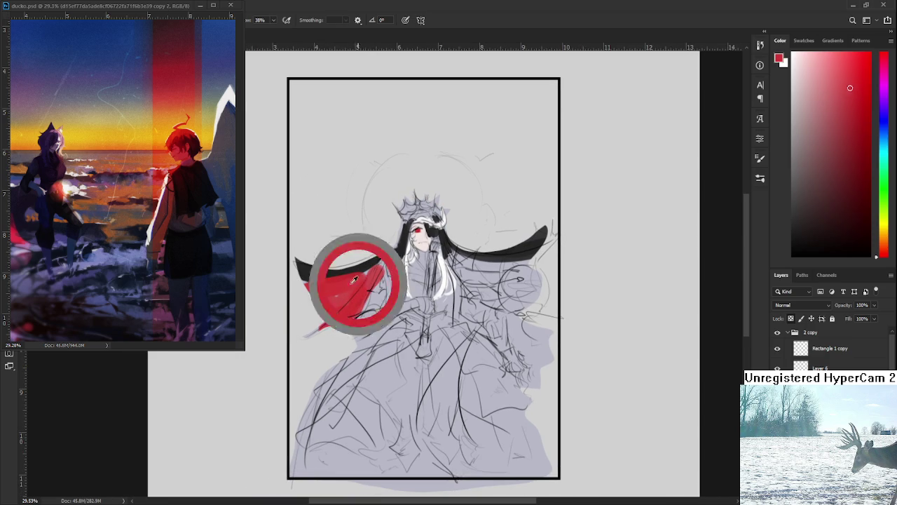
{"action": "left_click_drag", "start_coordinate": [381, 294], "coordinate": [390, 300]}
{"action": "mouse_move", "coordinate": [380, 349]}
{"action": "left_mouse_down"}
{"action": "mouse_move", "coordinate": [371, 329]}
{"action": "mouse_move", "coordinate": [361, 343]}
{"action": "mouse_move", "coordinate": [403, 319]}
{"action": "left_mouse_up"}
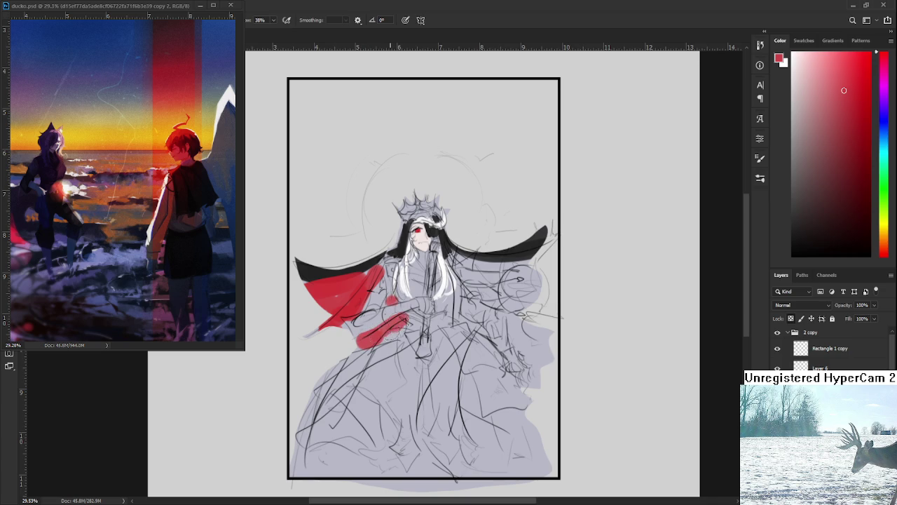
Resample the new red patch and the skirt's grey-blue, then reselect red from the cloak
{"action": "left_click", "coordinate": [370, 327], "text": "alt"}
{"action": "left_click", "coordinate": [372, 331], "text": "alt"}
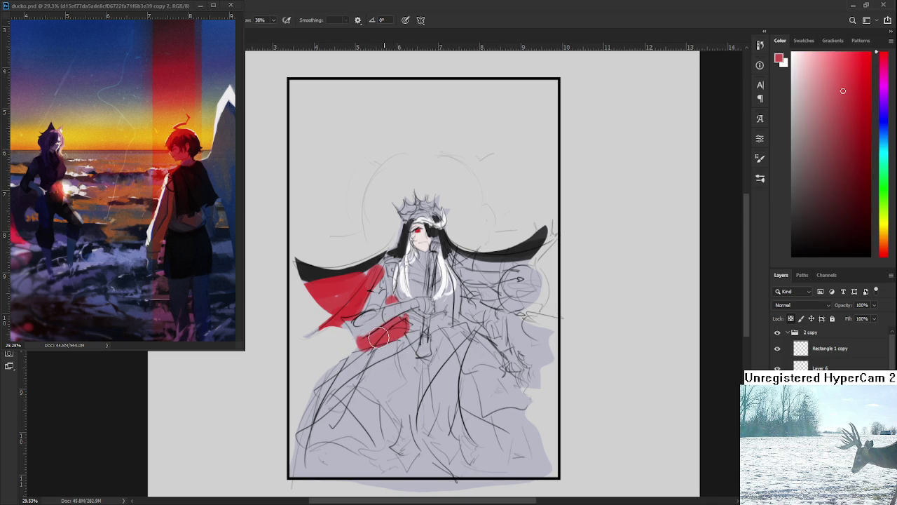
{"action": "left_click", "coordinate": [410, 339], "text": "alt"}
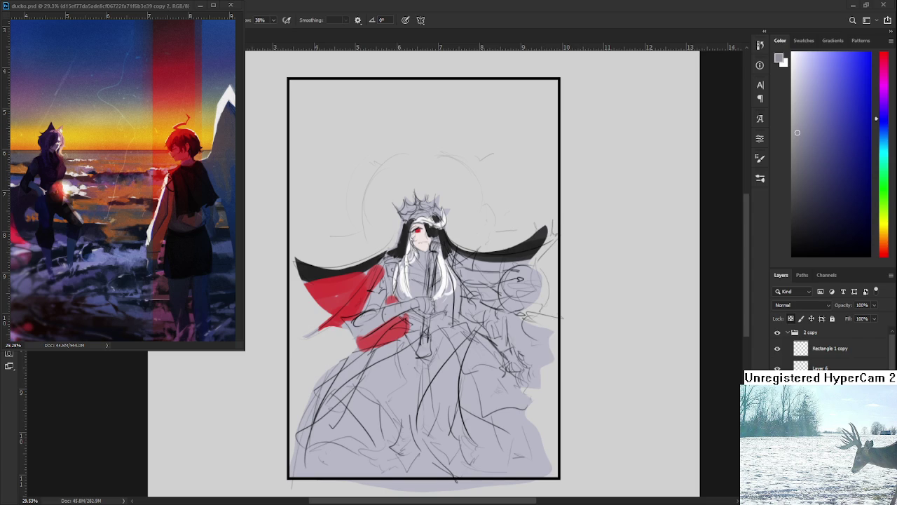
{"action": "scroll", "coordinate": [393, 302], "scroll_direction": "right", "scroll_amount": 2}
{"action": "left_click", "coordinate": [312, 282], "text": "alt"}
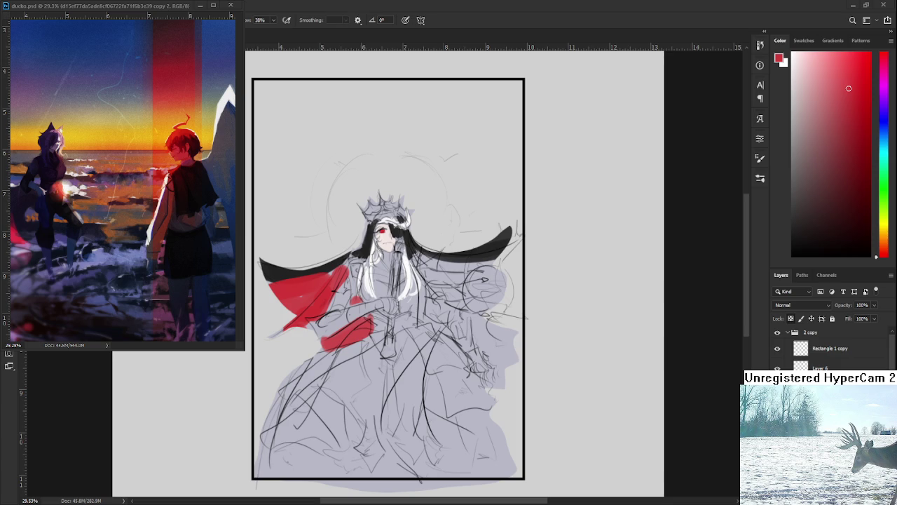
{"action": "scroll", "coordinate": [421, 322], "scroll_direction": "up", "scroll_amount": 3}
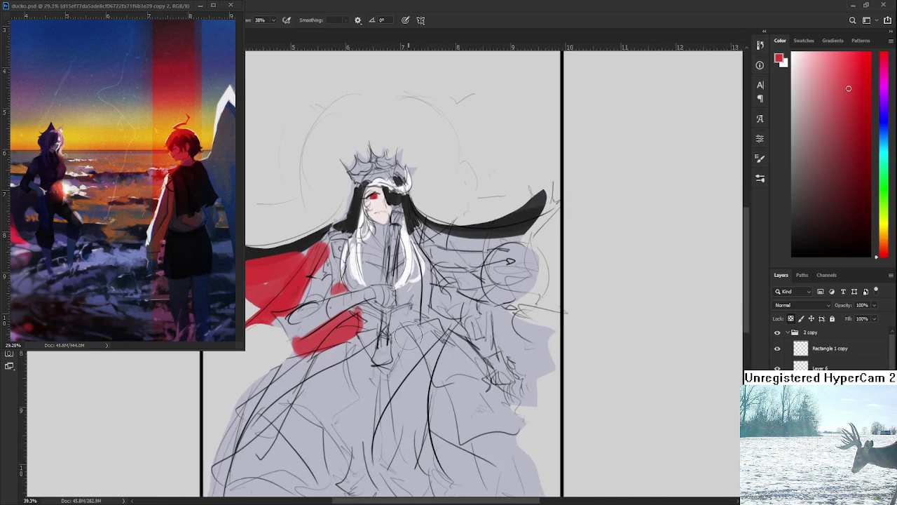
Paint red lining over the figure's right shoulder and sleeve, redoing a stray stroke
{"action": "left_click_drag", "start_coordinate": [371, 308], "coordinate": [367, 350]}
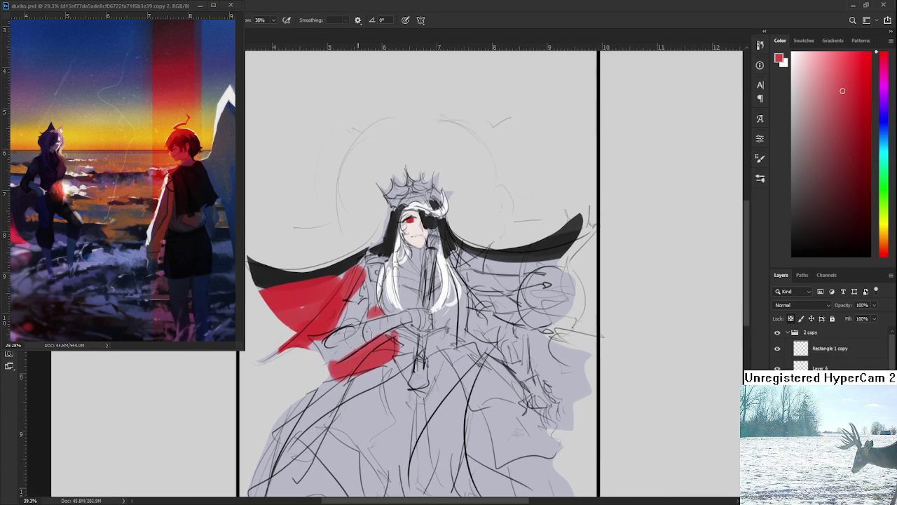
{"action": "mouse_move", "coordinate": [449, 287]}
{"action": "left_mouse_down"}
{"action": "mouse_move", "coordinate": [368, 296]}
{"action": "mouse_move", "coordinate": [440, 298]}
{"action": "mouse_move", "coordinate": [459, 281]}
{"action": "mouse_move", "coordinate": [466, 291]}
{"action": "left_mouse_up"}
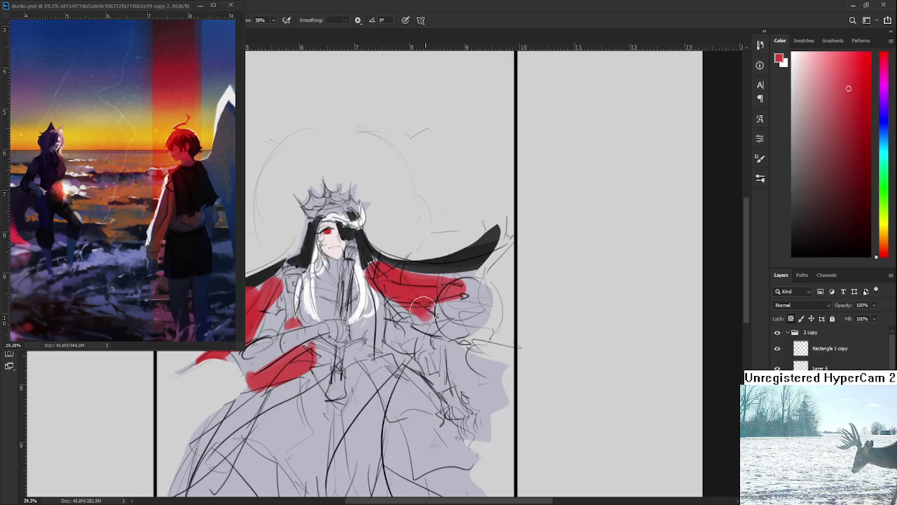
{"action": "key", "text": "ctrl+z"}
{"action": "key", "text": "ctrl+z"}
{"action": "mouse_move", "coordinate": [406, 277]}
{"action": "left_mouse_down"}
{"action": "mouse_move", "coordinate": [428, 301]}
{"action": "mouse_move", "coordinate": [466, 282]}
{"action": "mouse_move", "coordinate": [410, 319]}
{"action": "mouse_move", "coordinate": [442, 326]}
{"action": "mouse_move", "coordinate": [463, 301]}
{"action": "mouse_move", "coordinate": [450, 284]}
{"action": "mouse_move", "coordinate": [466, 340]}
{"action": "mouse_move", "coordinate": [456, 347]}
{"action": "mouse_move", "coordinate": [504, 368]}
{"action": "mouse_move", "coordinate": [480, 399]}
{"action": "left_mouse_up"}
{"action": "left_click", "coordinate": [431, 253], "text": "alt"}
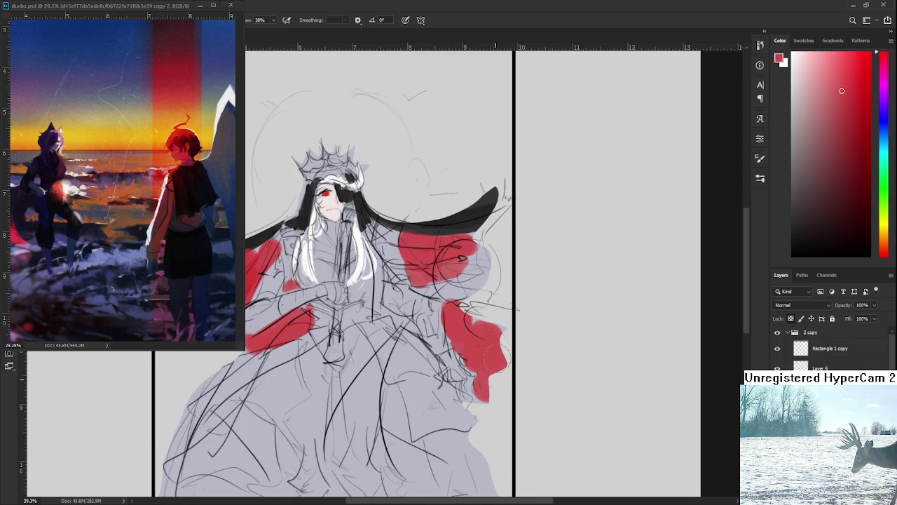
Sample the dark cape colour and edge the right sleeve's lower fold in black
{"action": "left_click", "coordinate": [460, 219], "text": "alt"}
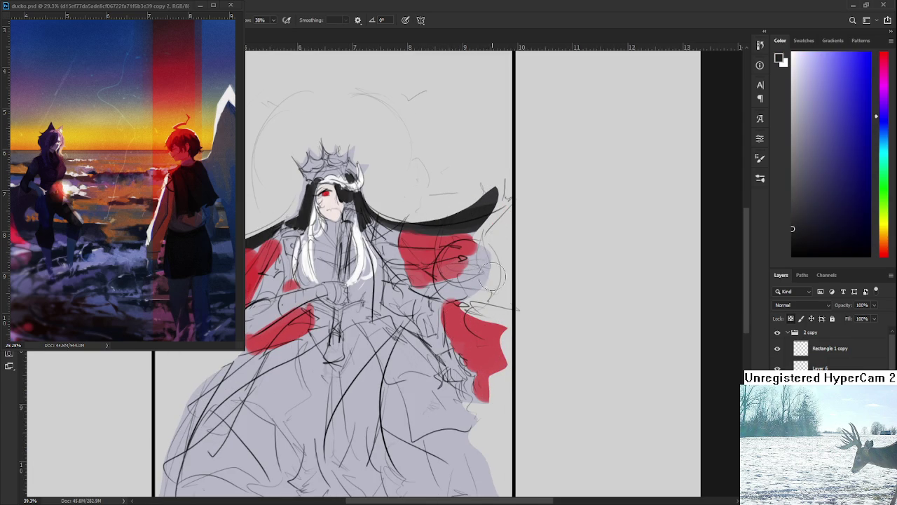
{"action": "mouse_move", "coordinate": [493, 328]}
{"action": "left_mouse_down"}
{"action": "mouse_move", "coordinate": [499, 371]}
{"action": "mouse_move", "coordinate": [487, 403]}
{"action": "left_mouse_up"}
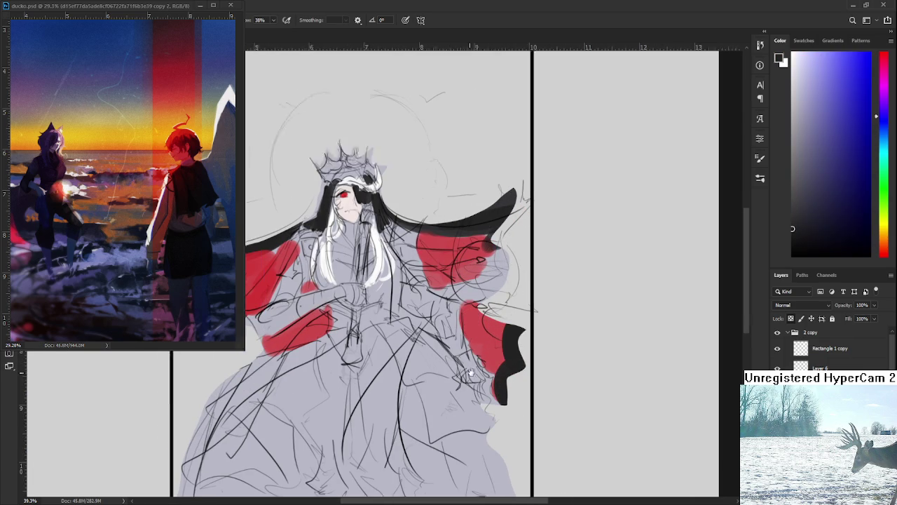
{"action": "left_click_drag", "start_coordinate": [200, 292], "coordinate": [332, 313]}
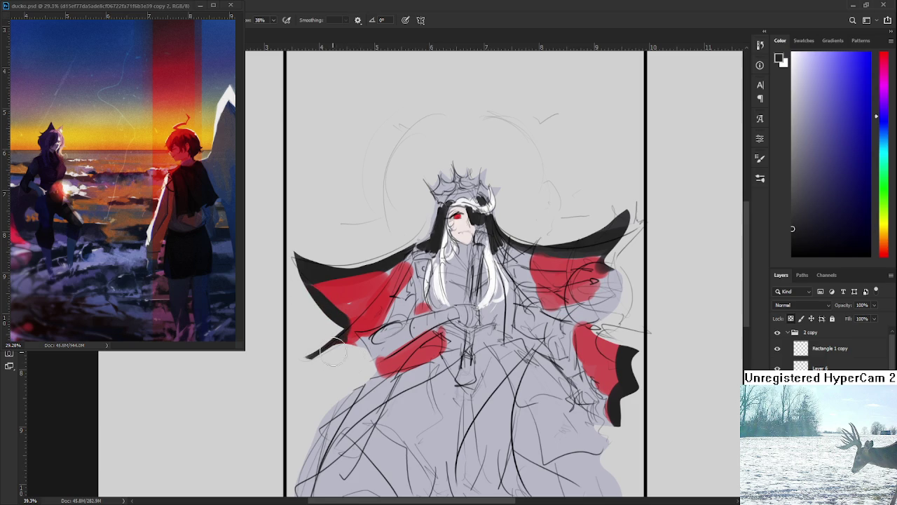